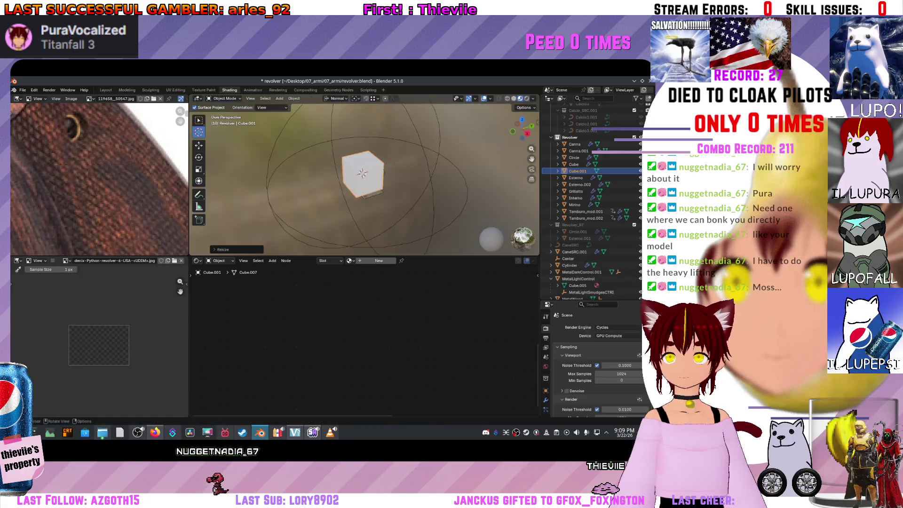
- Confirm the cube's new size and add a new material with a 357magnum.png image texture node
left_click(373, 174)
scroll(373, 174, "up", 5)
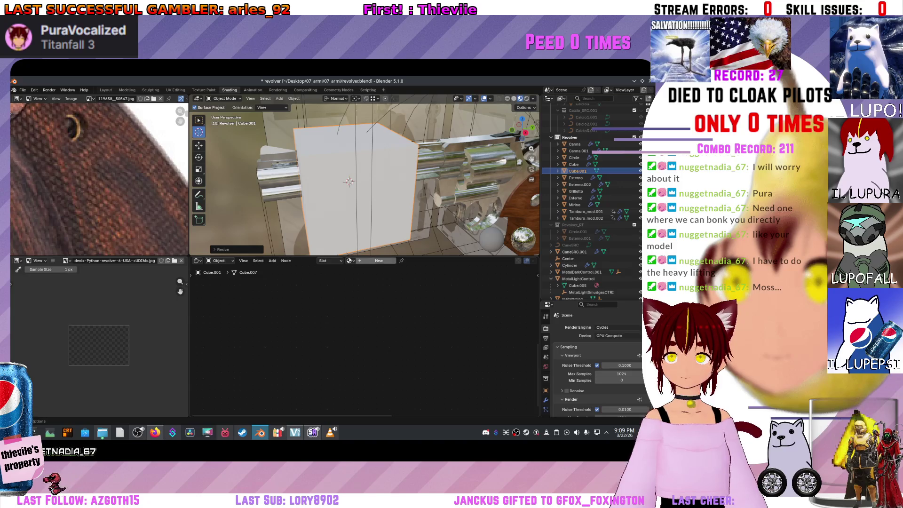
left_click(378, 260)
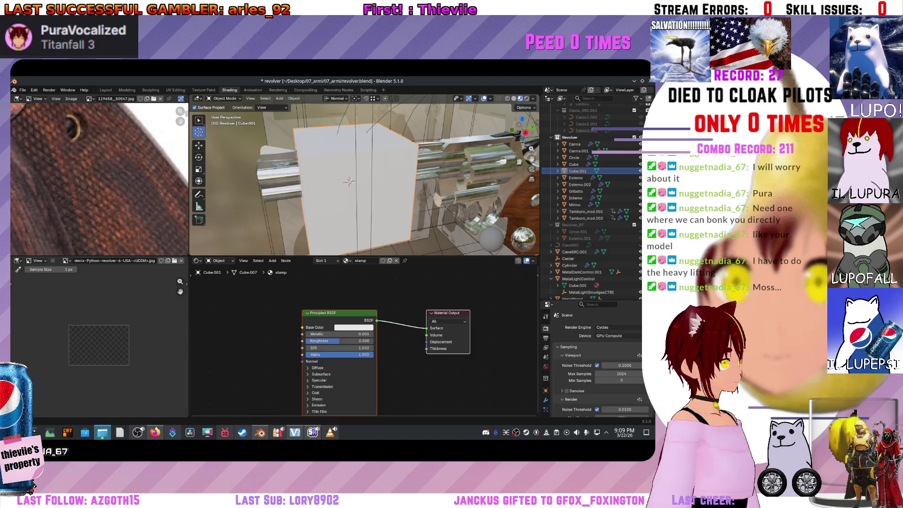
left_click_drag(70, 214, 263, 351)
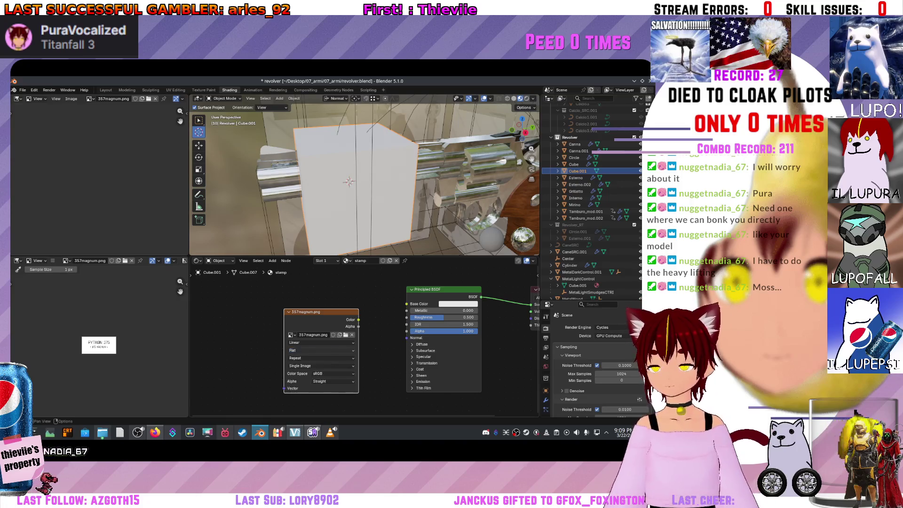
- Review the texture's dropdowns, keeping Flat projection and Single Image, then switch to Material.Light
left_click(321, 343)
left_click(321, 358)
left_click(321, 350)
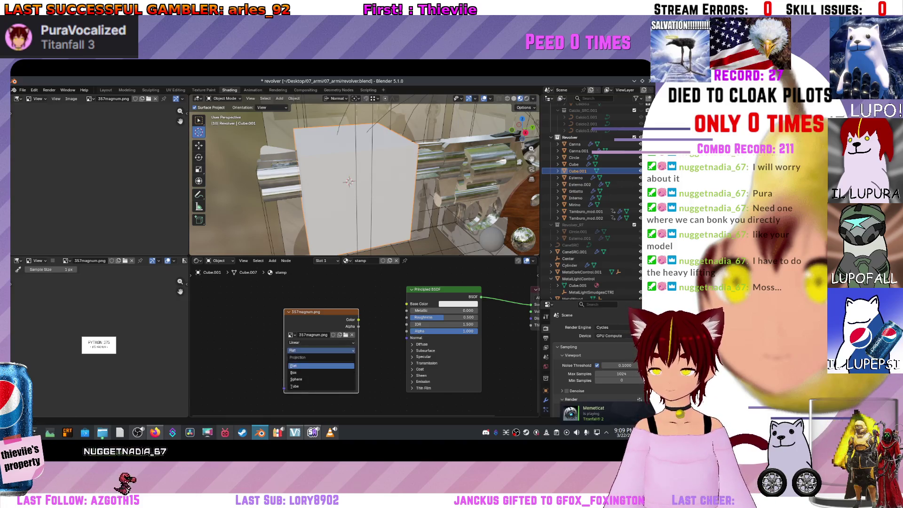
left_click(293, 365)
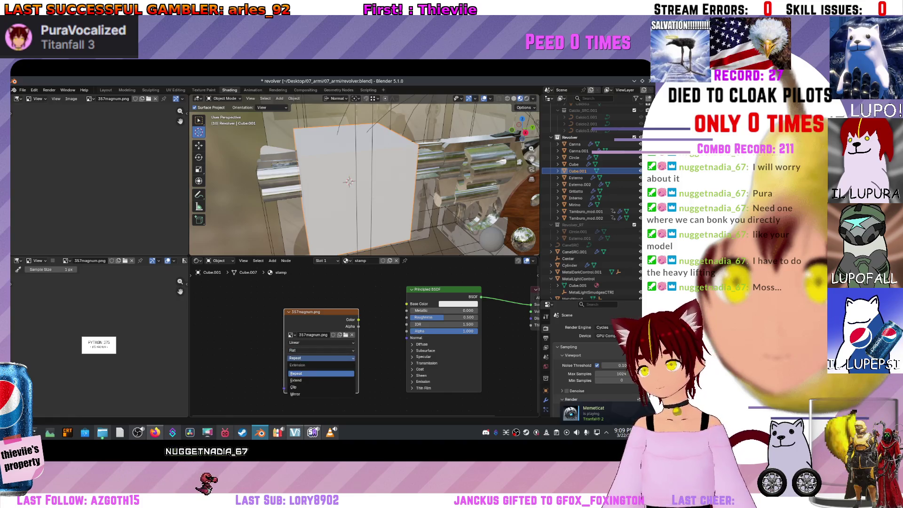
left_click(321, 365)
left_click(321, 381)
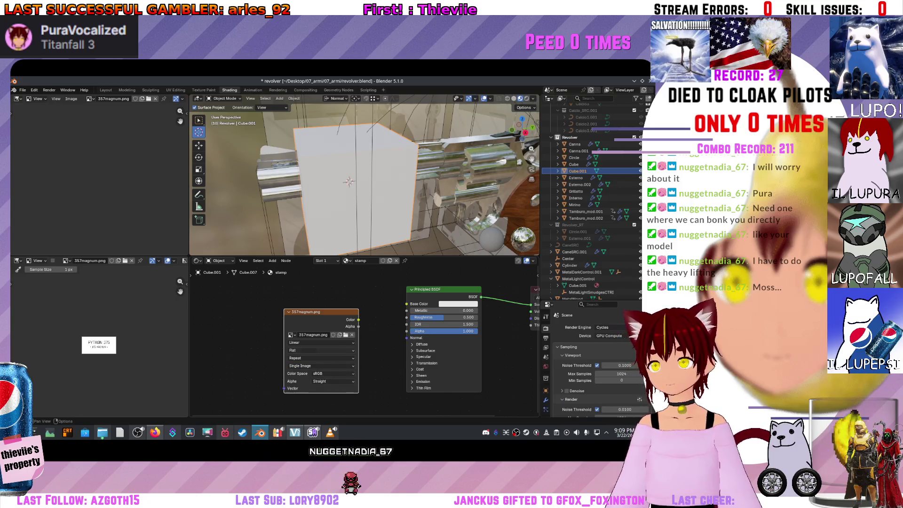
left_click(346, 260)
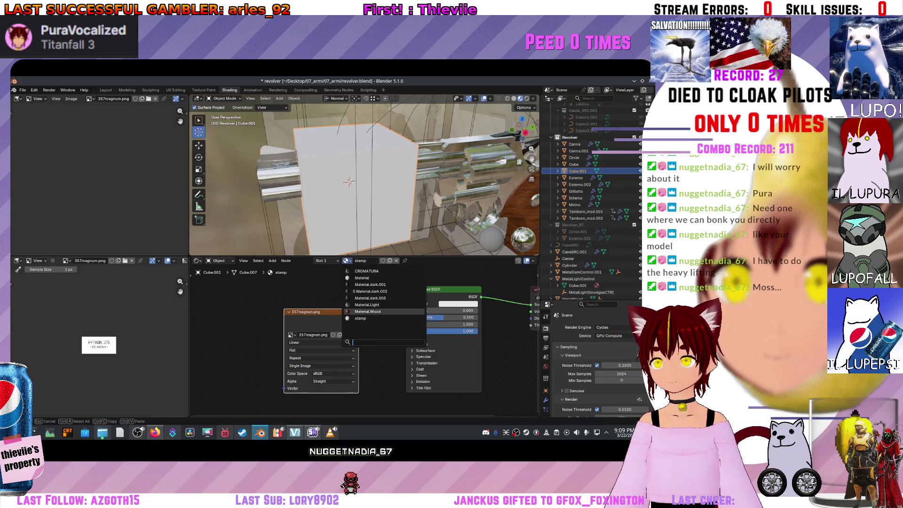
left_click(367, 304)
- Pan across Material.Light's node tree to inspect its Subtract, Add and Principled BSDF nodes
left_click_drag(367, 338, 385, 388)
left_click_drag(376, 357, 355, 394)
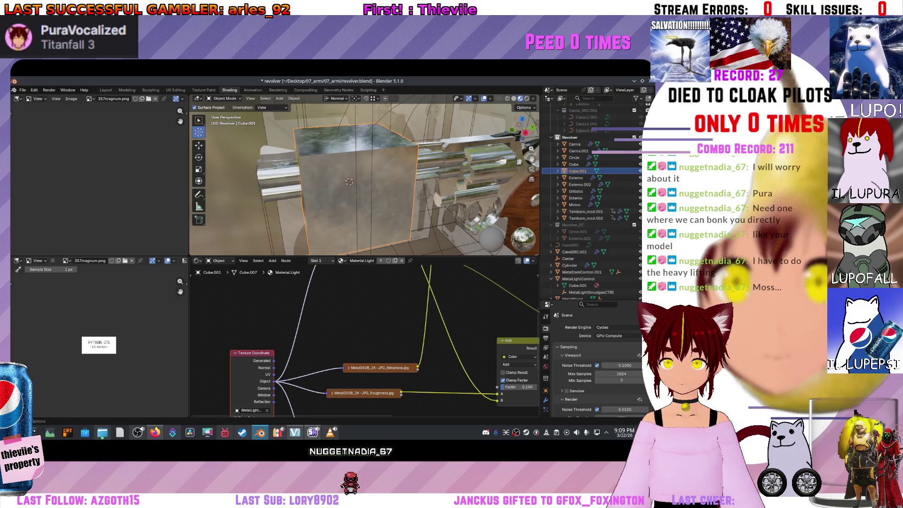
mouse_move(357, 376)
left_mouse_down()
mouse_move(317, 329)
mouse_move(341, 347)
left_mouse_up()
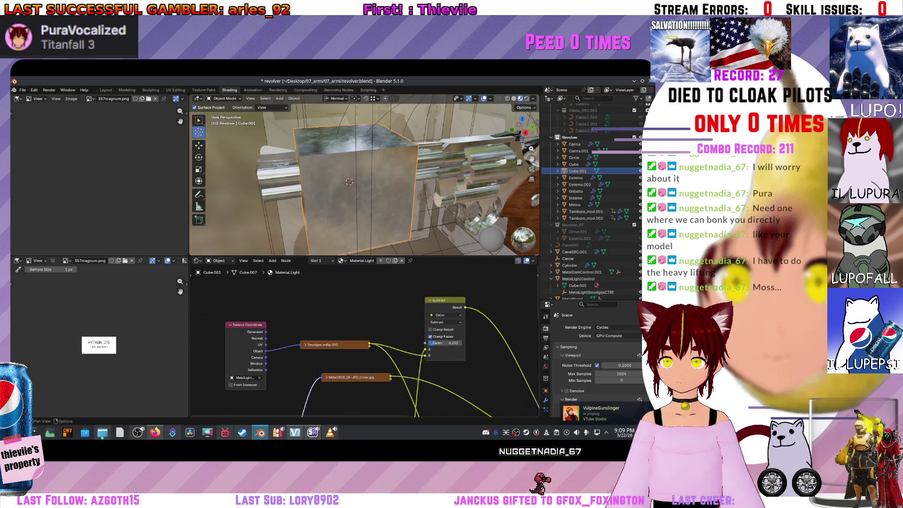
mouse_move(341, 347)
left_mouse_down()
mouse_move(264, 310)
mouse_move(319, 362)
left_mouse_up()
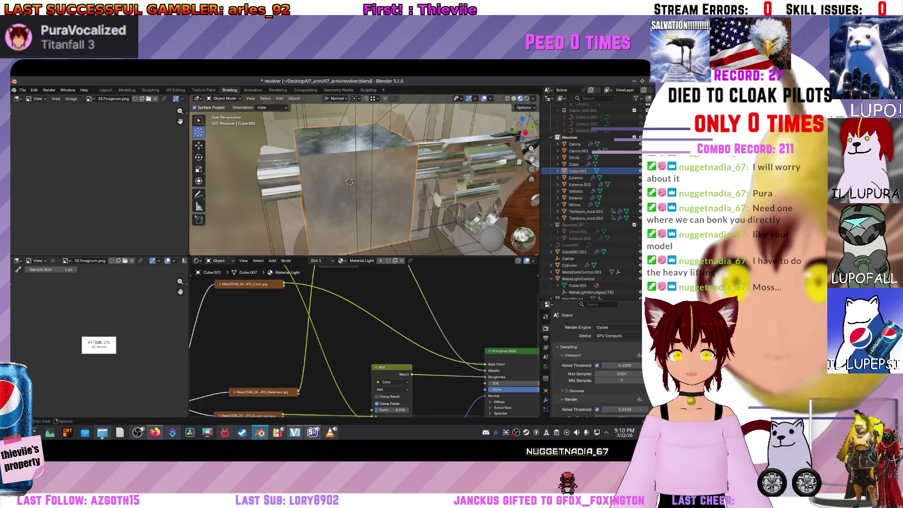
left_click_drag(320, 362, 362, 404)
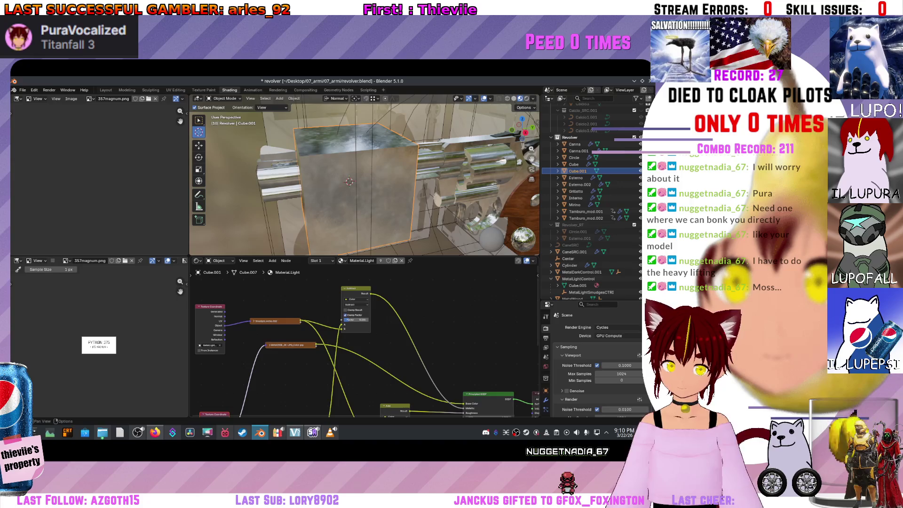
left_click(341, 261)
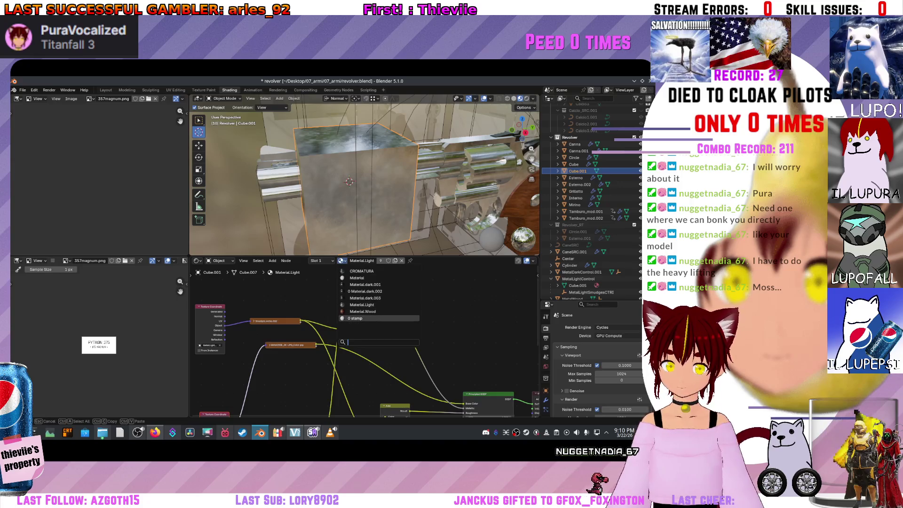
left_click(355, 318)
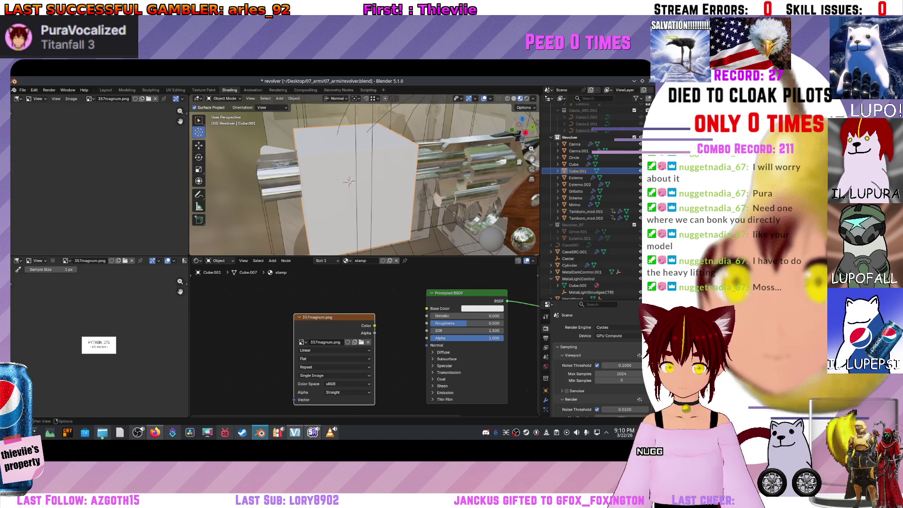
left_click(333, 375)
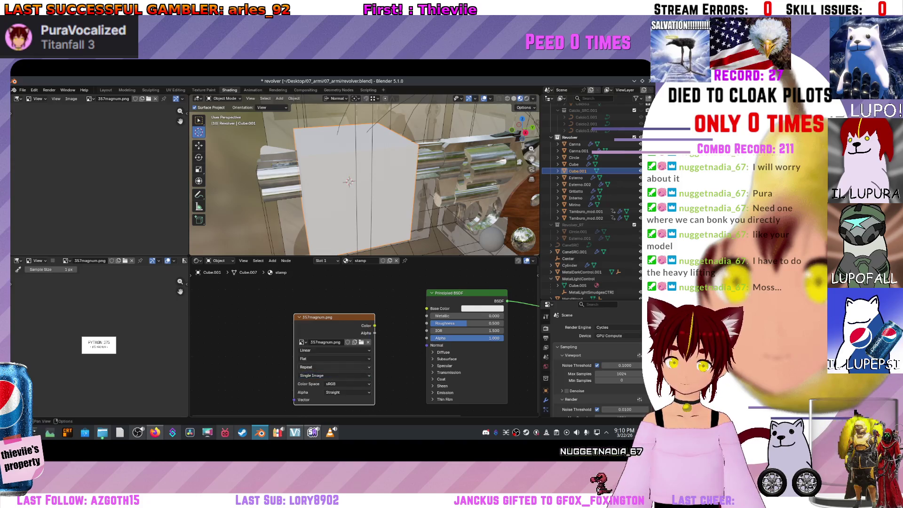
left_click(334, 338)
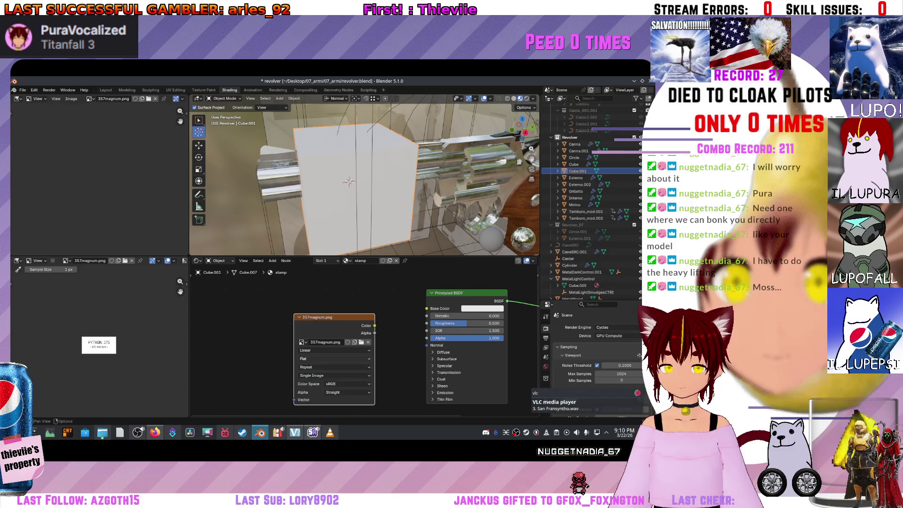
left_click(333, 367)
left_click(334, 366)
left_click(334, 367)
left_click(334, 367)
left_click(334, 367)
left_click(334, 367)
left_click(334, 359)
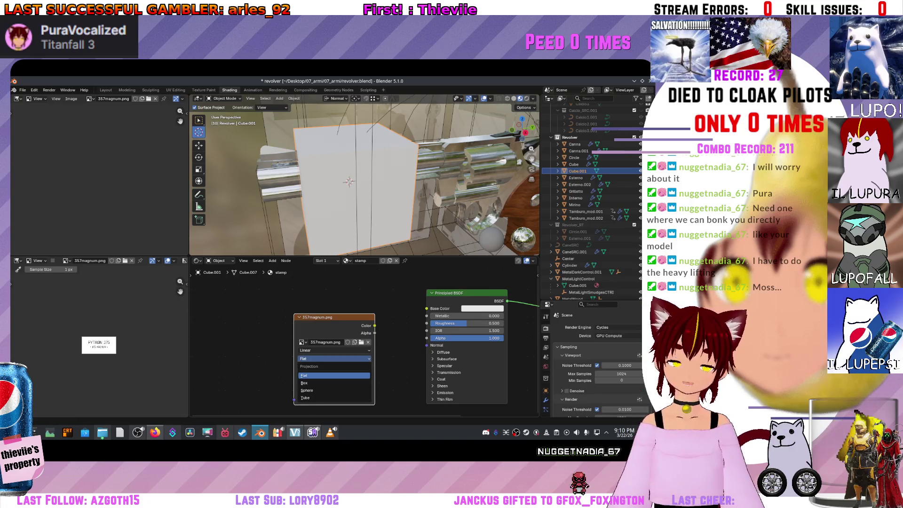
left_click(334, 358)
left_click(334, 350)
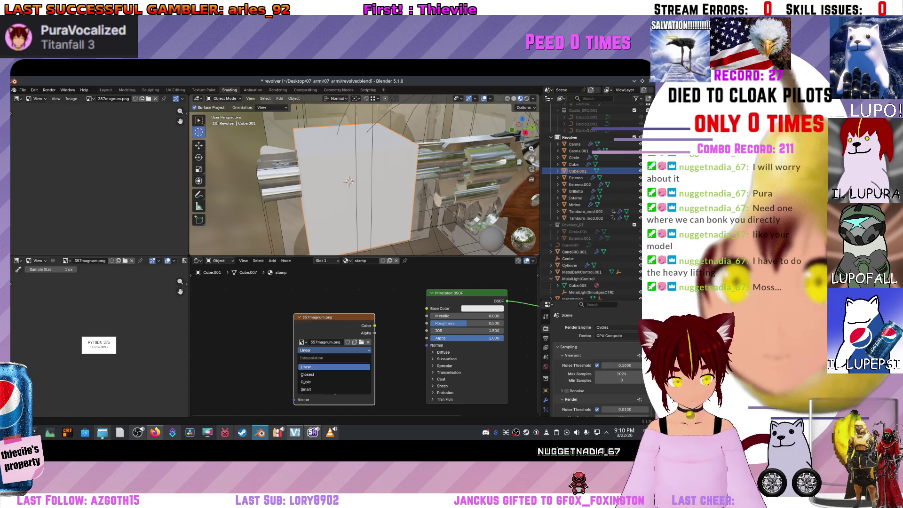
left_click(334, 367)
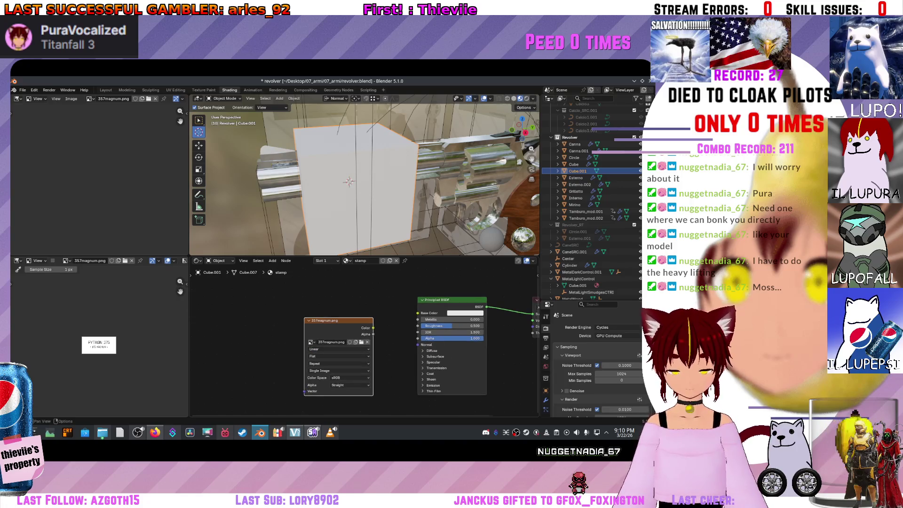
left_click(396, 261)
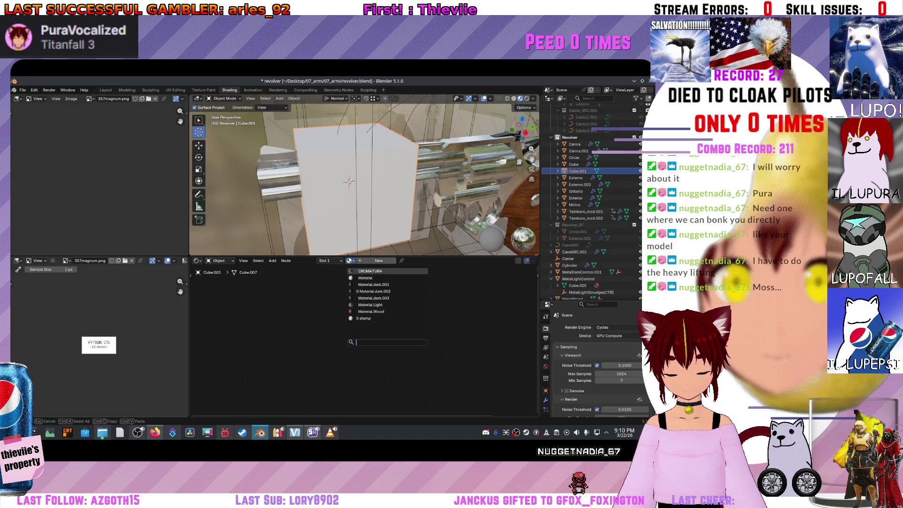
left_click(370, 305)
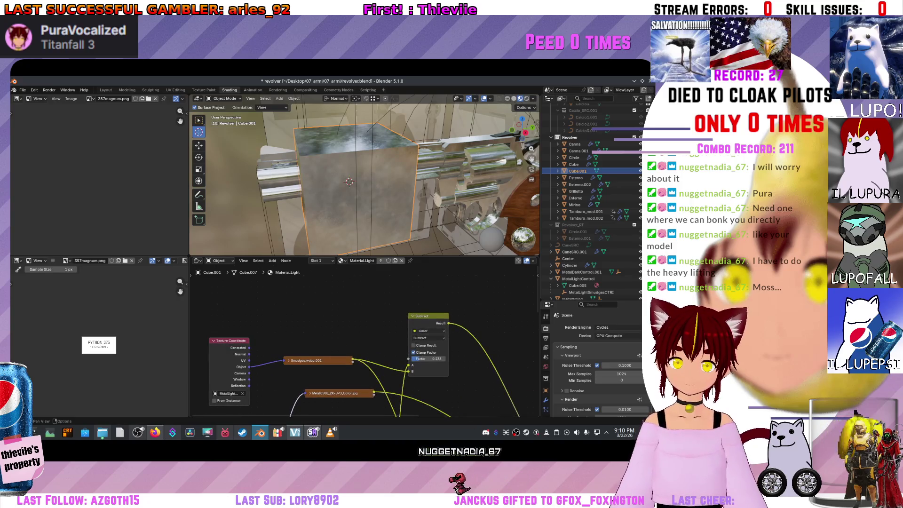
scroll(369, 343, "down", 2)
scroll(365, 342, "up", 3)
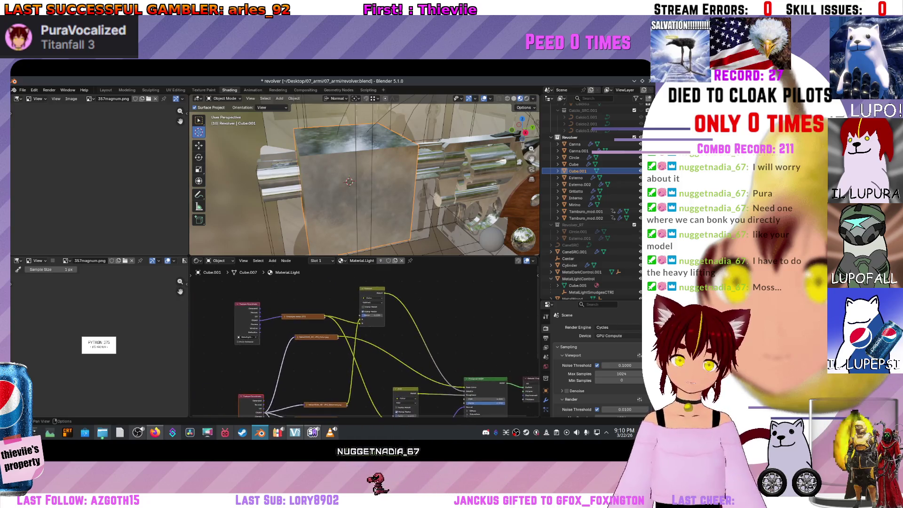
scroll(357, 392, "down", 1)
scroll(358, 393, "down", 1)
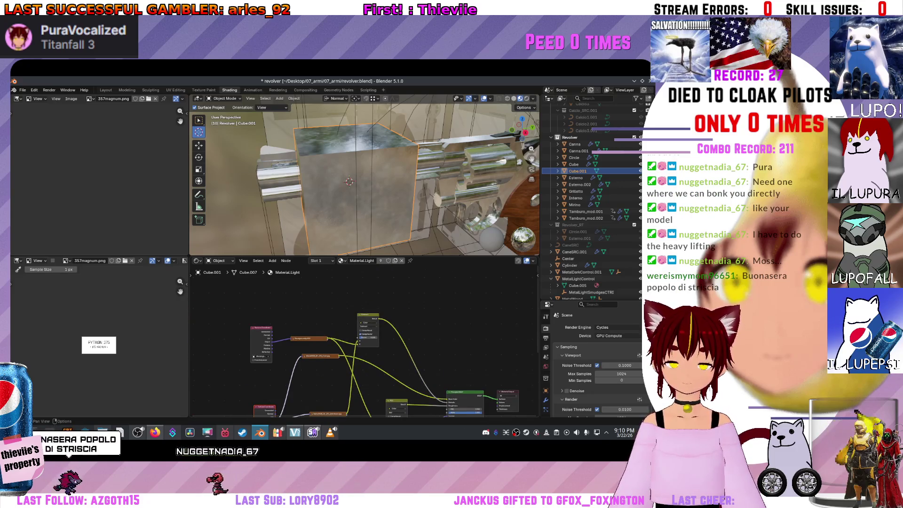
scroll(199, 344, "up", 4)
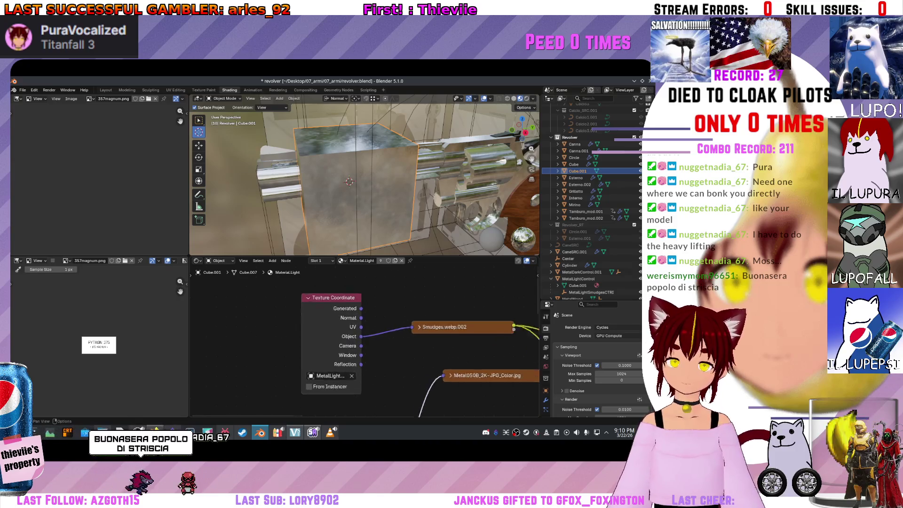
scroll(364, 343, "right", 4)
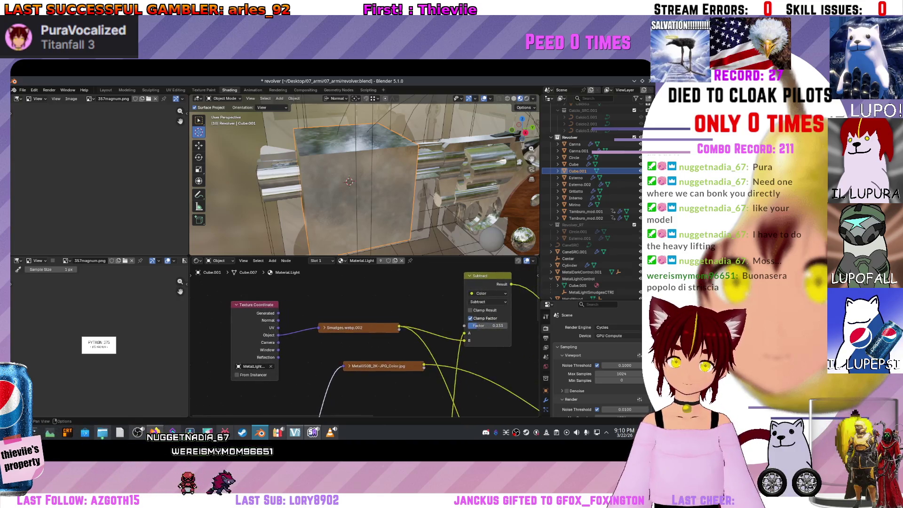
mouse_move(357, 327)
left_mouse_down()
mouse_move(355, 376)
mouse_move(342, 276)
left_mouse_up()
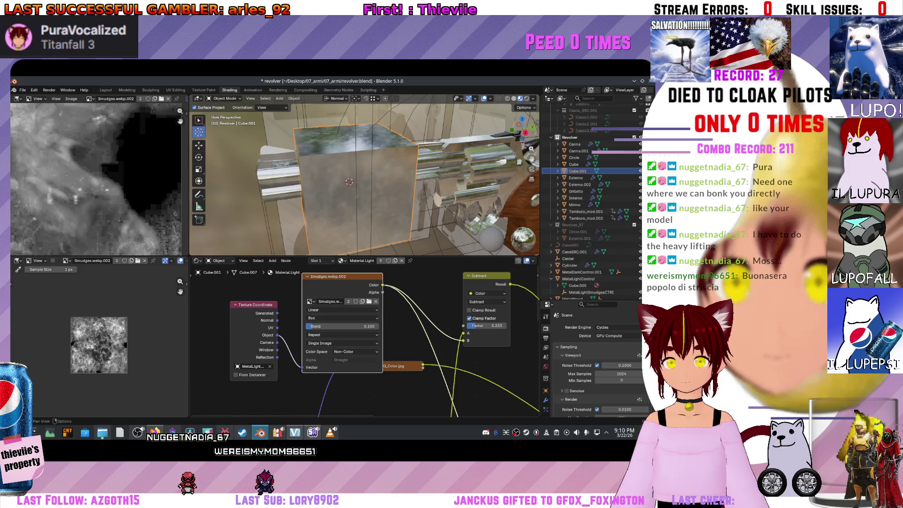
scroll(364, 343, "down", 3)
scroll(364, 343, "right", 3)
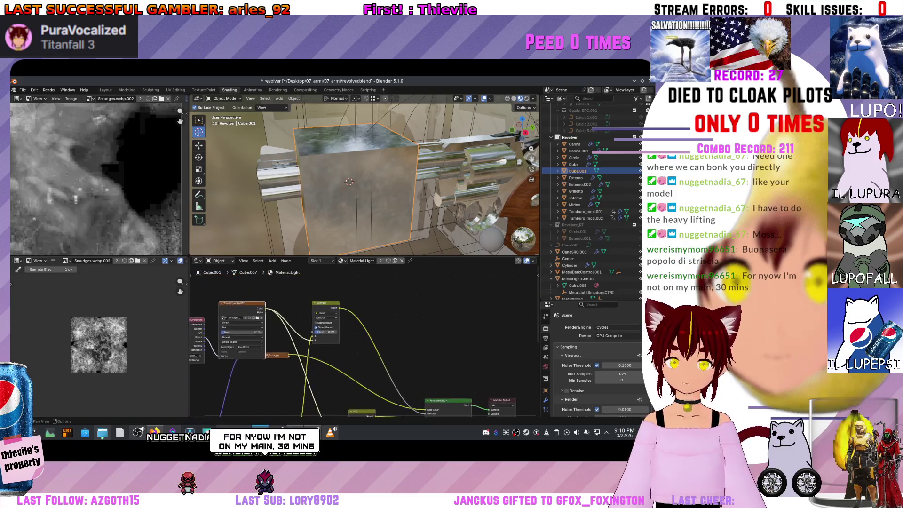
scroll(329, 350, "up", 2)
left_click(328, 351)
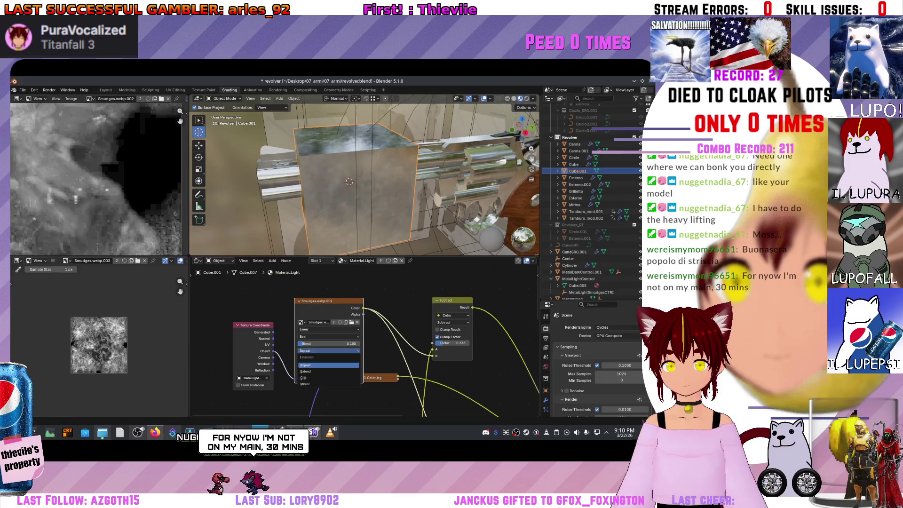
key("Escape")
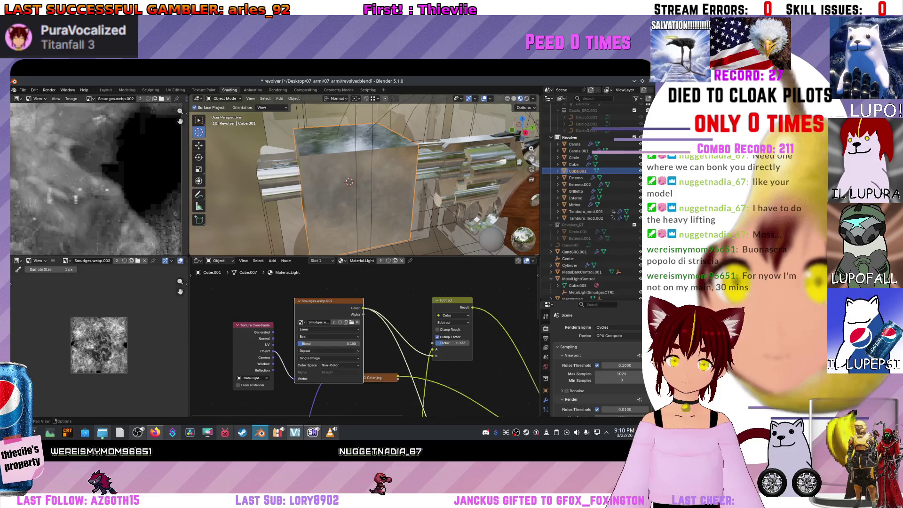
left_click(328, 336)
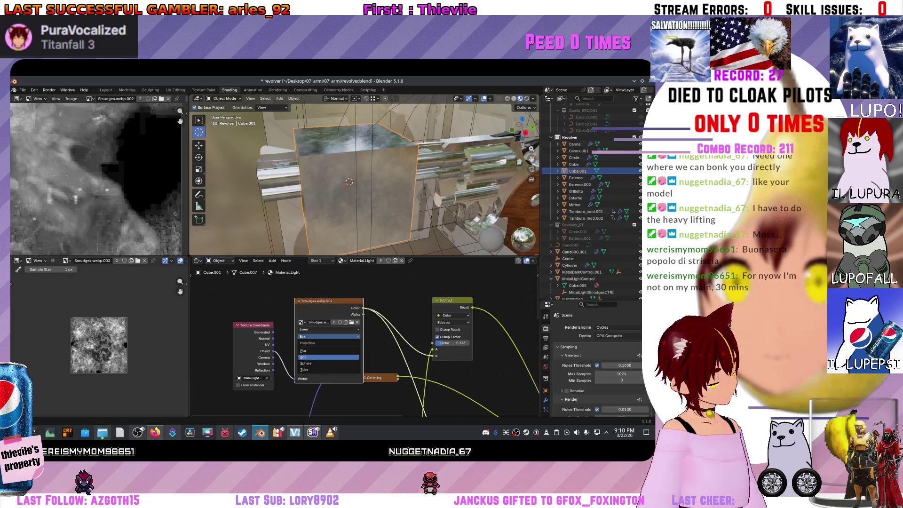
left_click(328, 356)
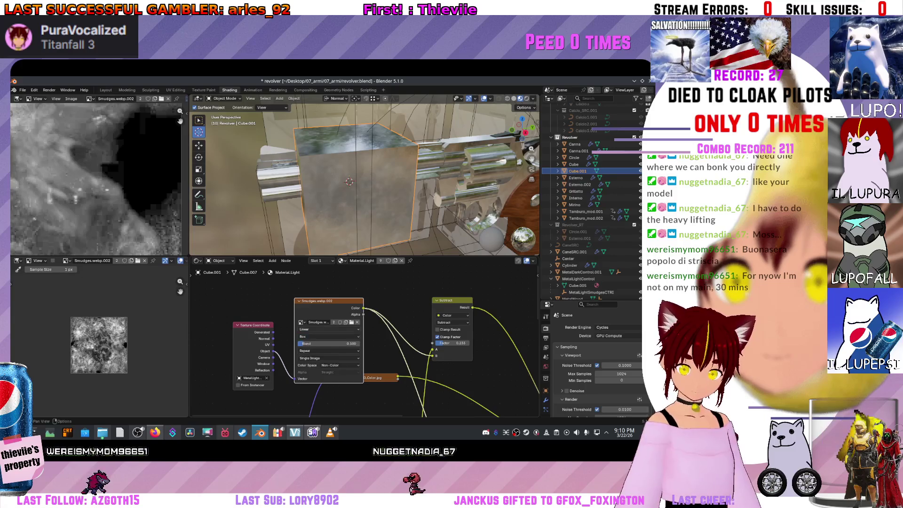
left_click(328, 329)
left_click(328, 343)
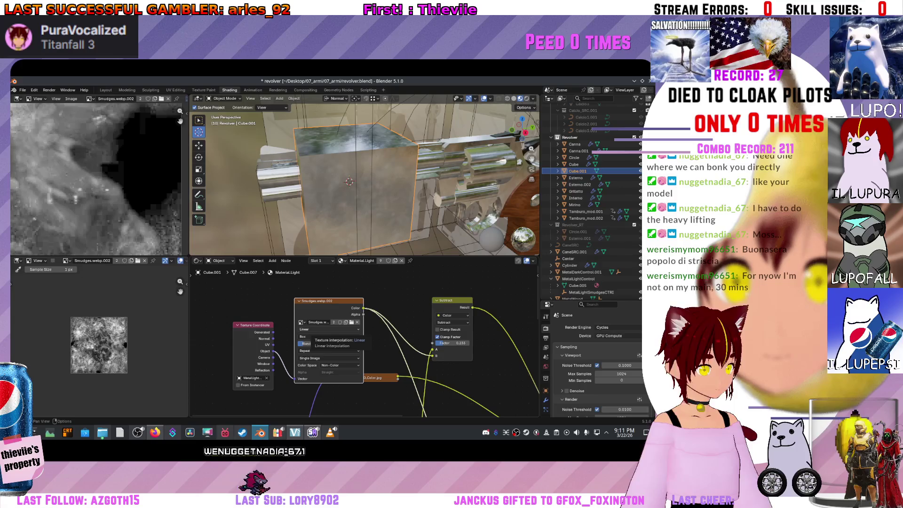
left_click(341, 261)
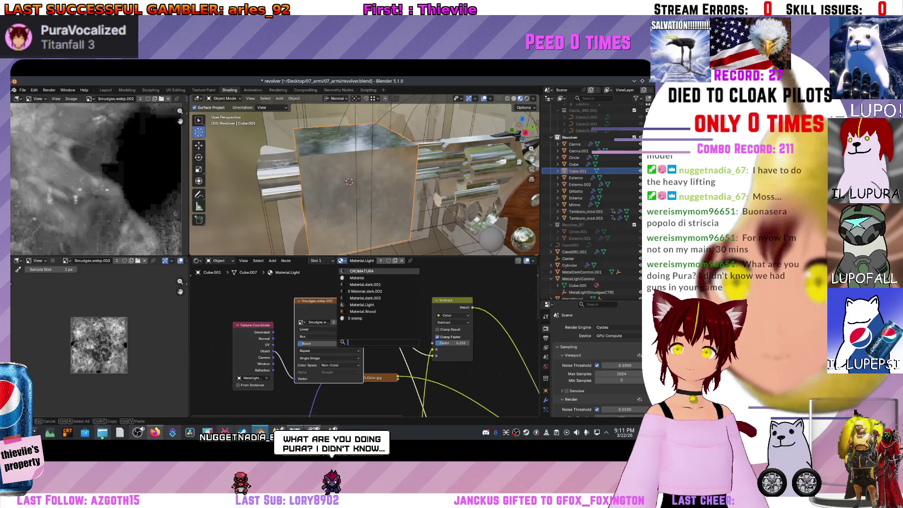
key("Escape")
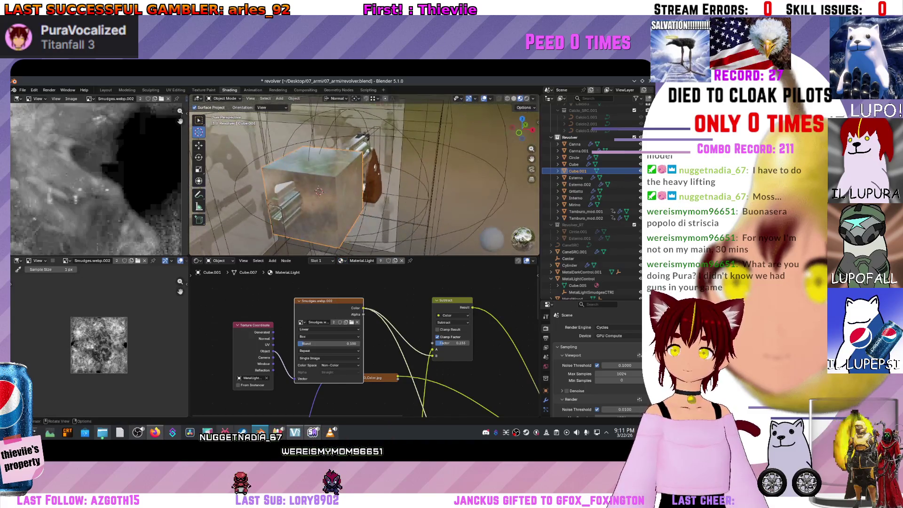
- Orbit around the cube and revolver, then delete the Cube.001 object
scroll(365, 179, "up", 5)
left_click_drag(364, 179, 291, 194)
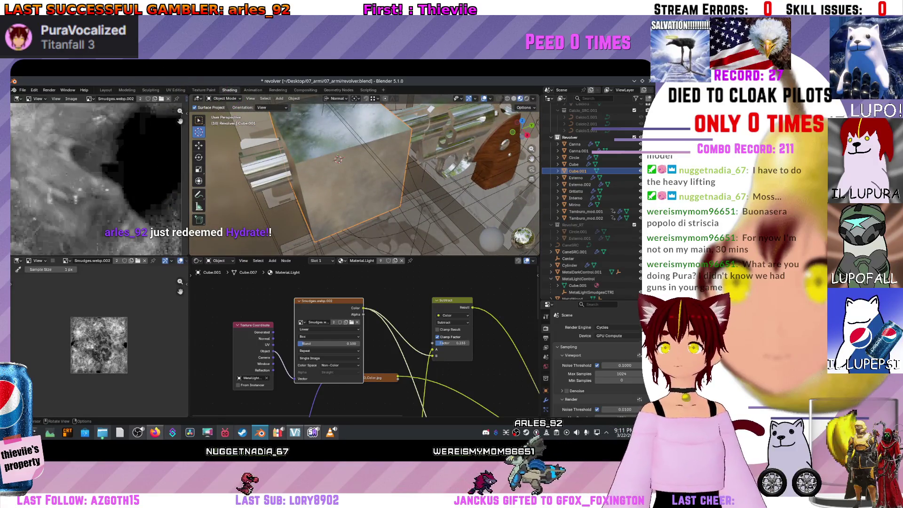
key("Delete")
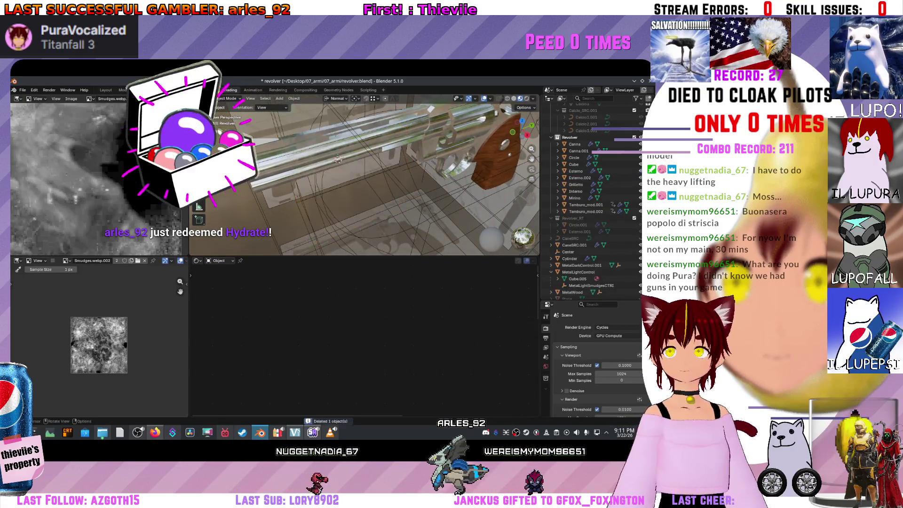
scroll(364, 178, "down", 5)
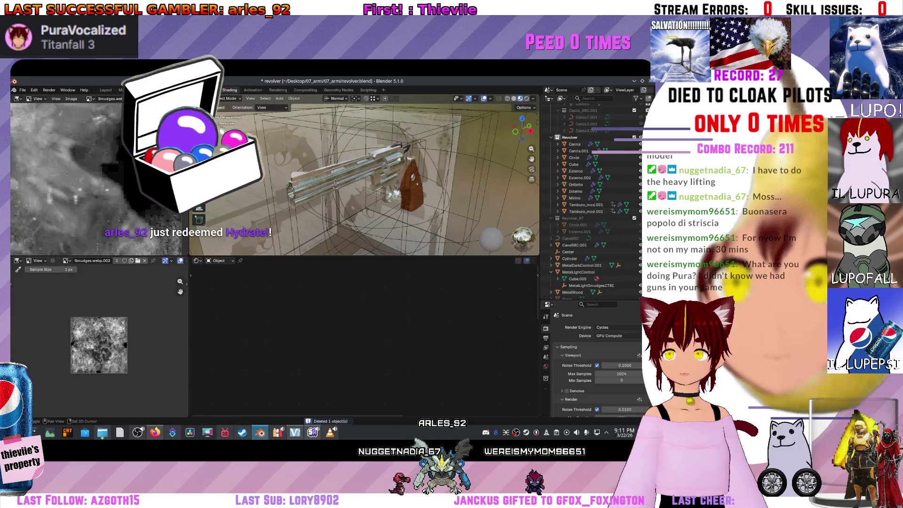
scroll(336, 184, "up", 5)
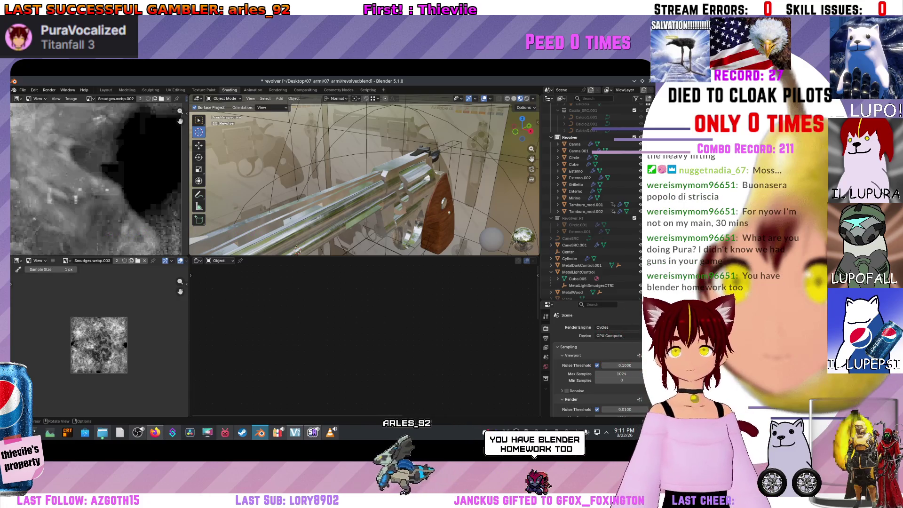
- Inspect the revolver from numpad side and top views, then select and frame the barrel Canna
key("KP_3")
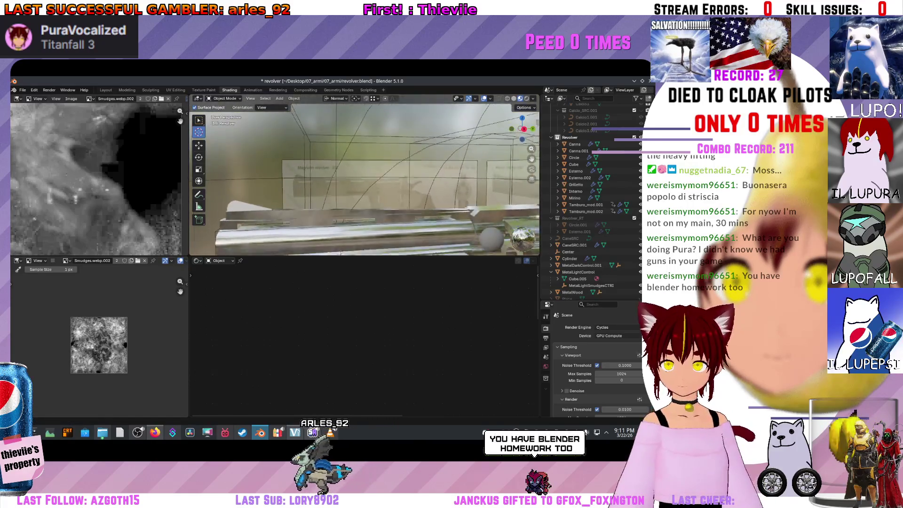
key("KP_4")
key("KP_8")
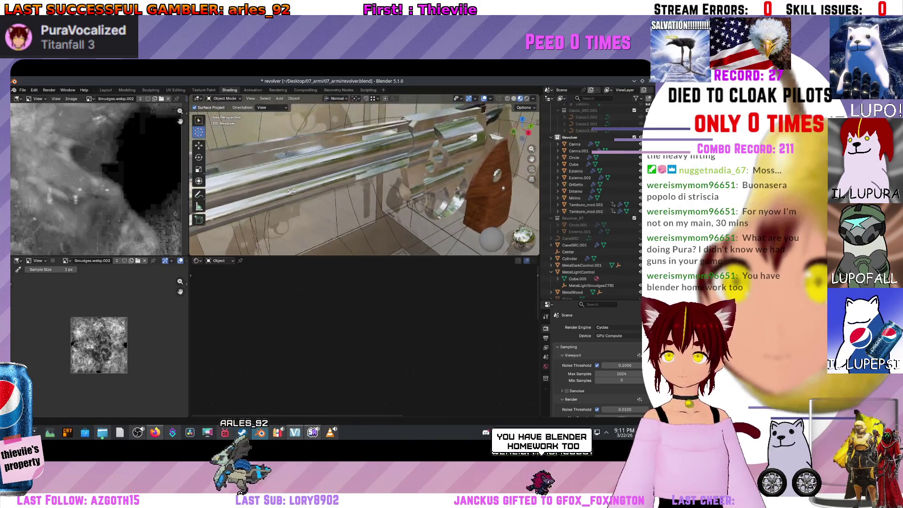
key("KP_4")
key("KP_4")
key("KP_8")
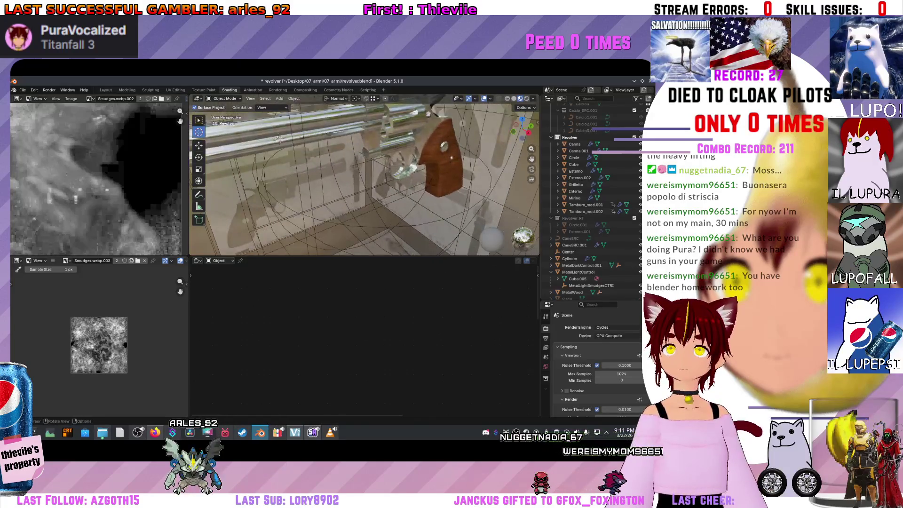
key("KP_4")
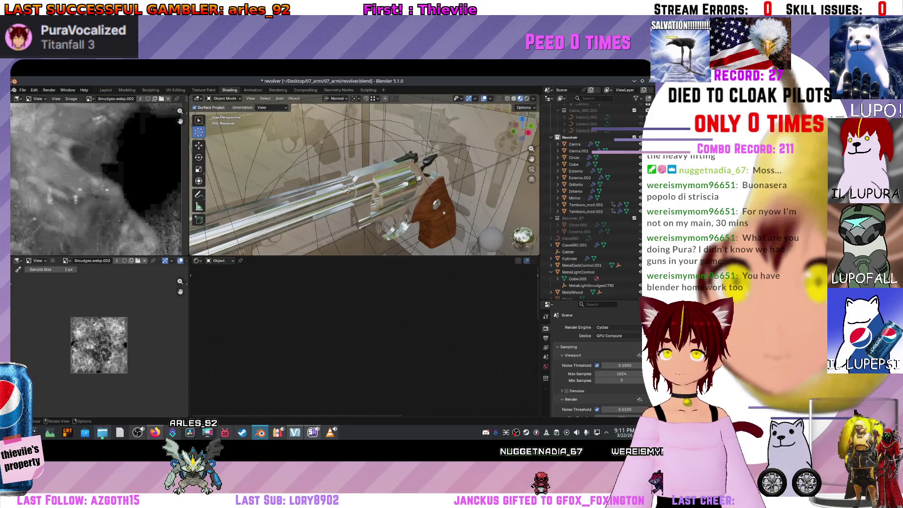
left_click(347, 189)
key("KP_Decimal")
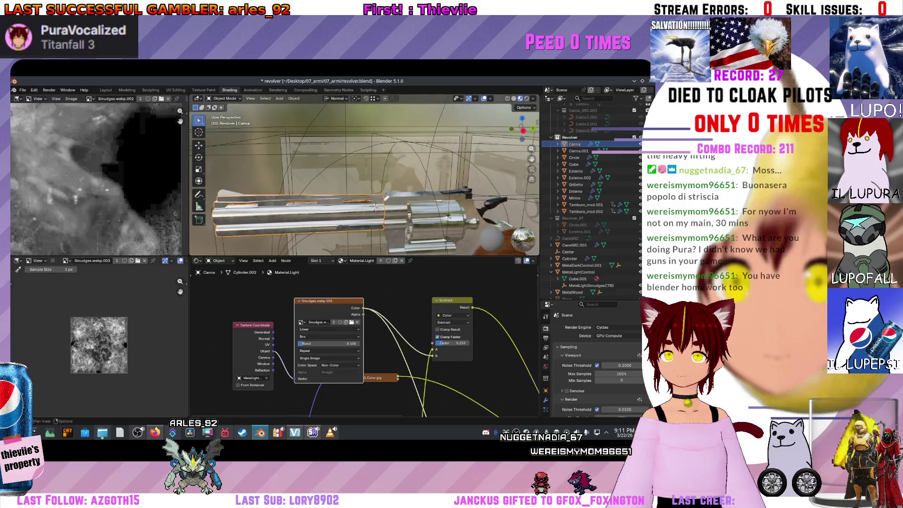
left_click_drag(390, 348, 357, 334)
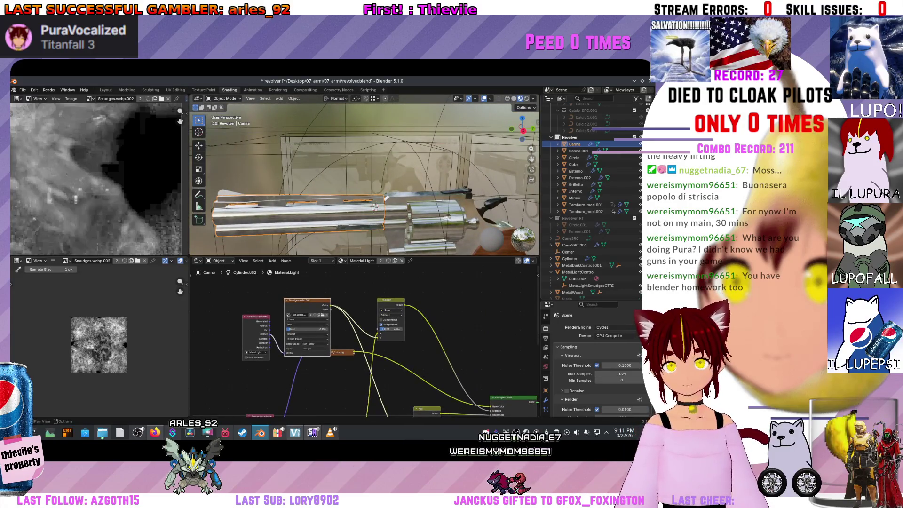
scroll(366, 340, "up", 3)
left_click(273, 306)
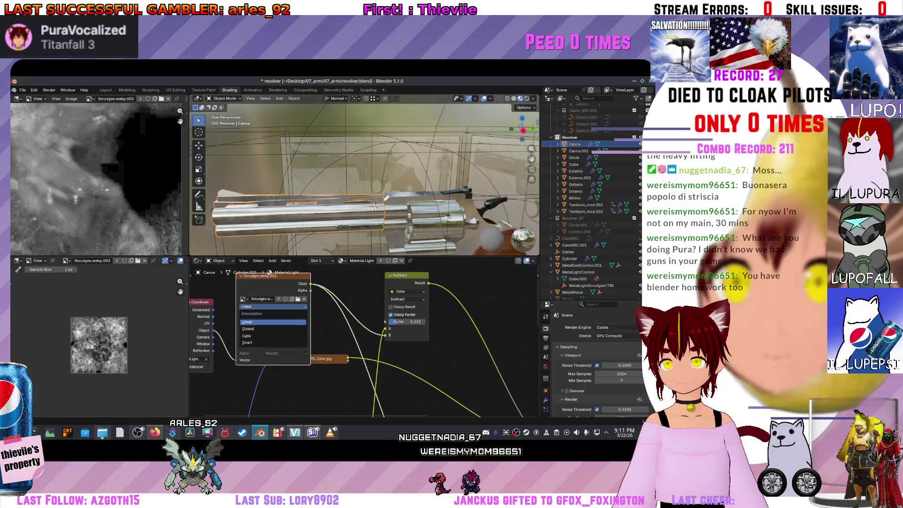
left_click(273, 321)
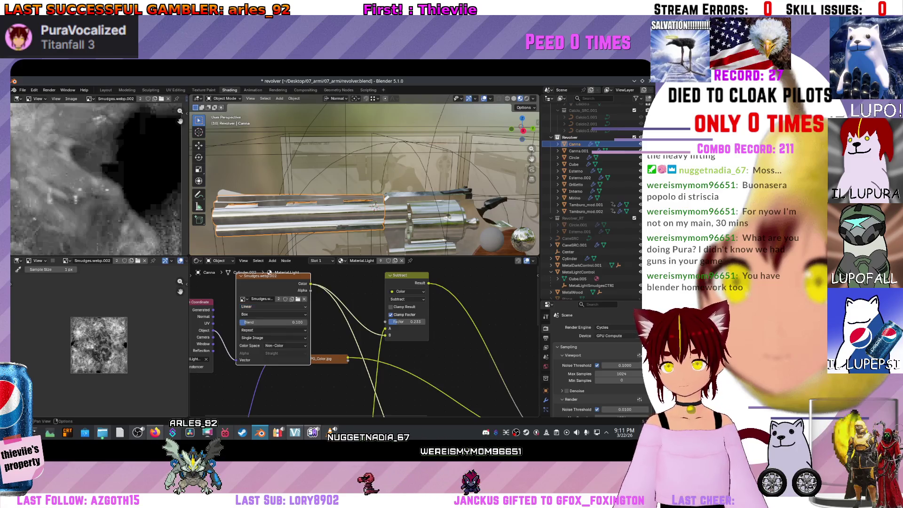
scroll(385, 324, "down", 3)
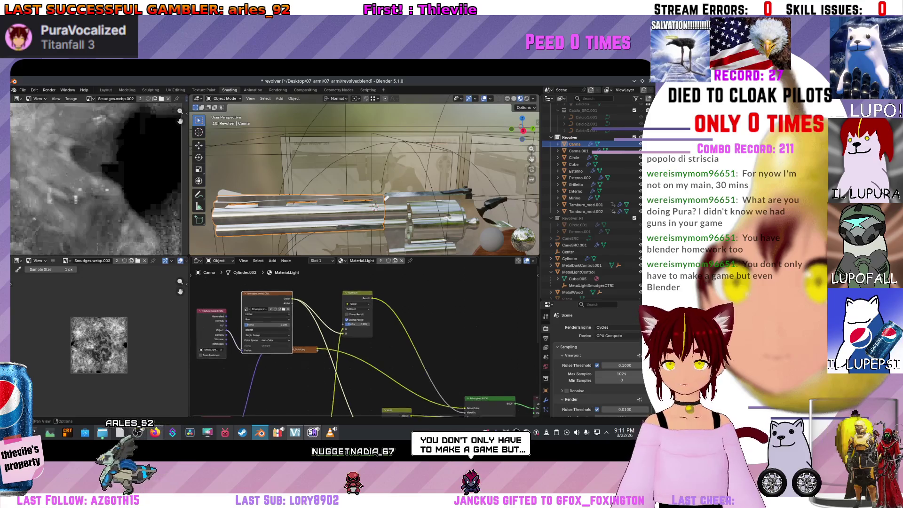
left_click_drag(385, 325, 318, 238)
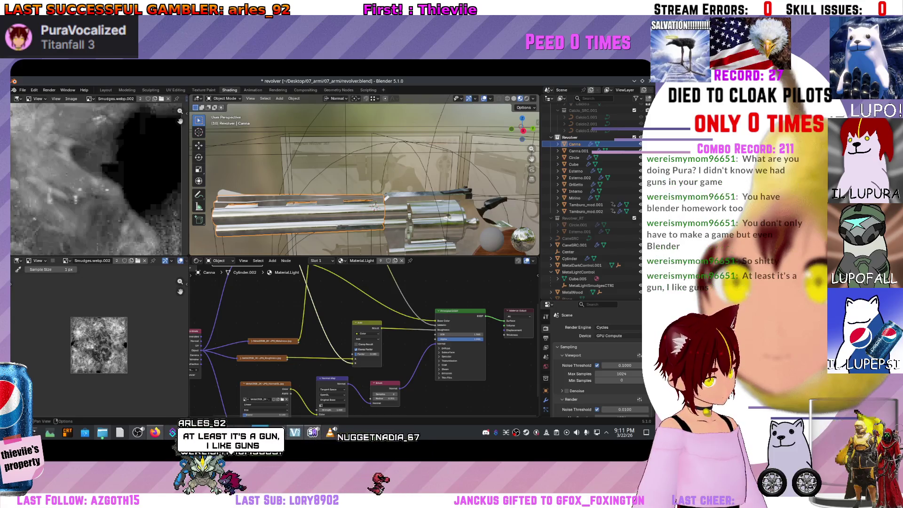
left_click_drag(375, 205, 316, 197)
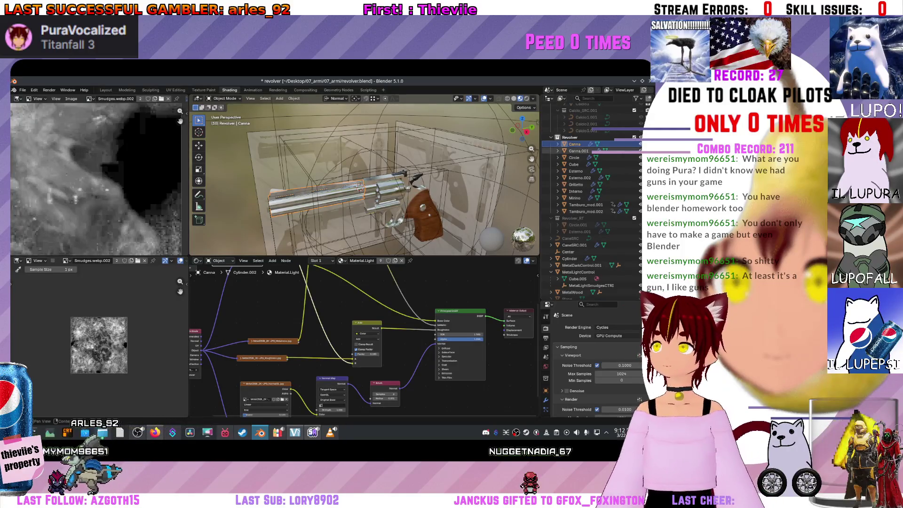
- Browse the revolver parts in the outliner and select the CaneSRC.001 object
left_click(557, 150)
left_click(558, 150)
left_click(578, 150)
left_click(575, 144)
left_click(579, 211, "shift")
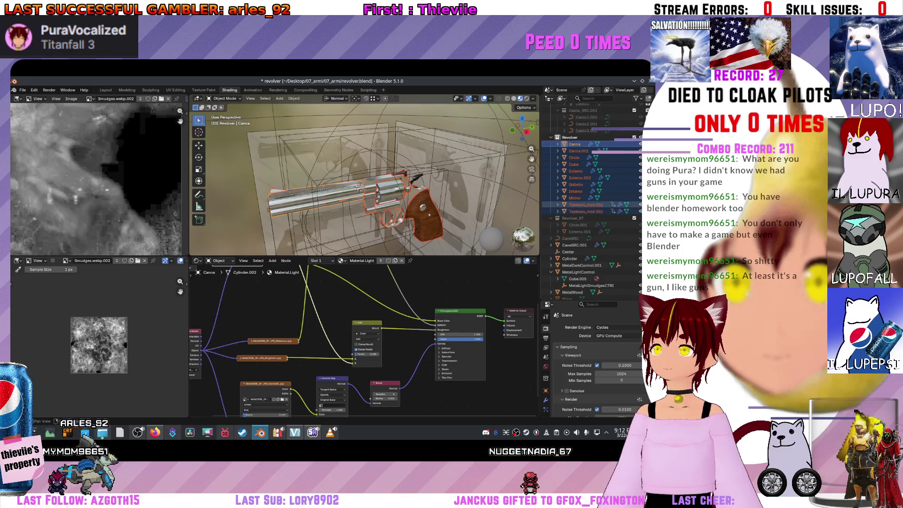
left_click(574, 245)
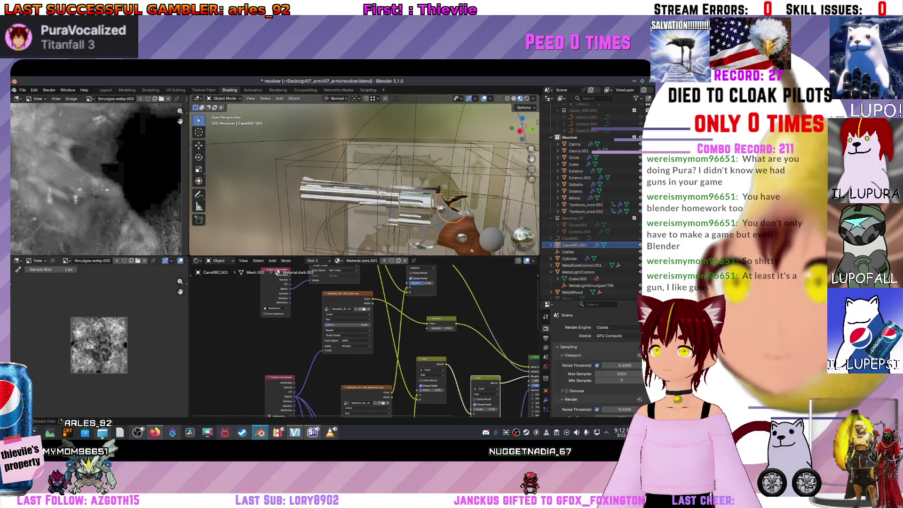
- Drag CaneSRC.001 and then Cylinder onto the Revolver collection
scroll(446, 184, "up", 3)
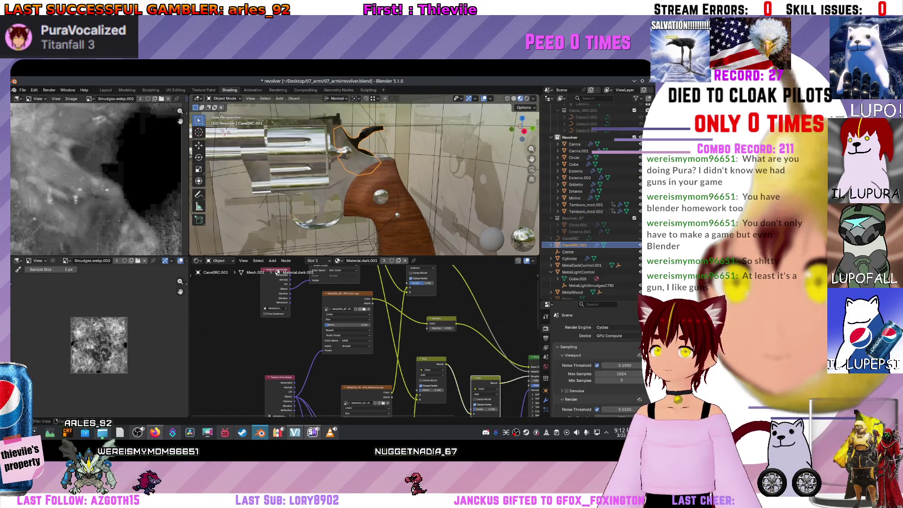
left_click_drag(573, 245, 569, 137)
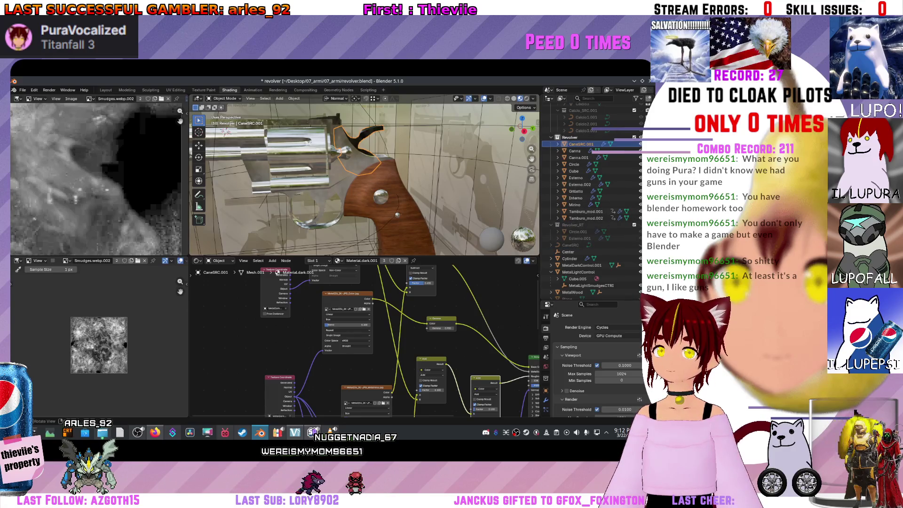
left_click_drag(569, 258, 569, 137)
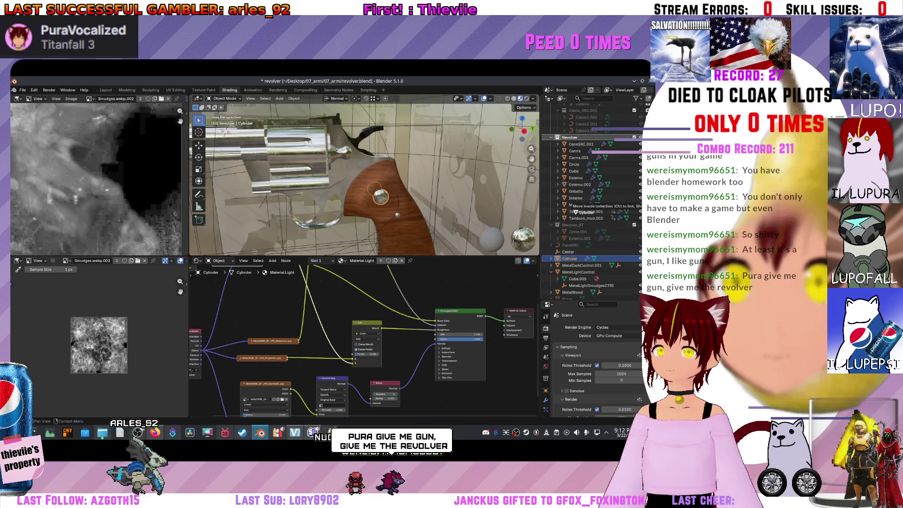
right_click(576, 177)
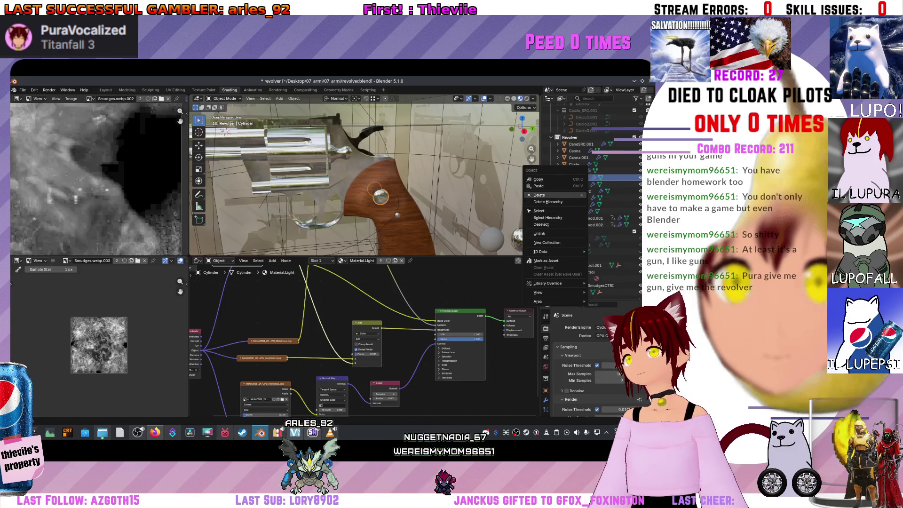
- Name one revolver part Button and rename the Sphere object to ScrewHandle
key("Escape")
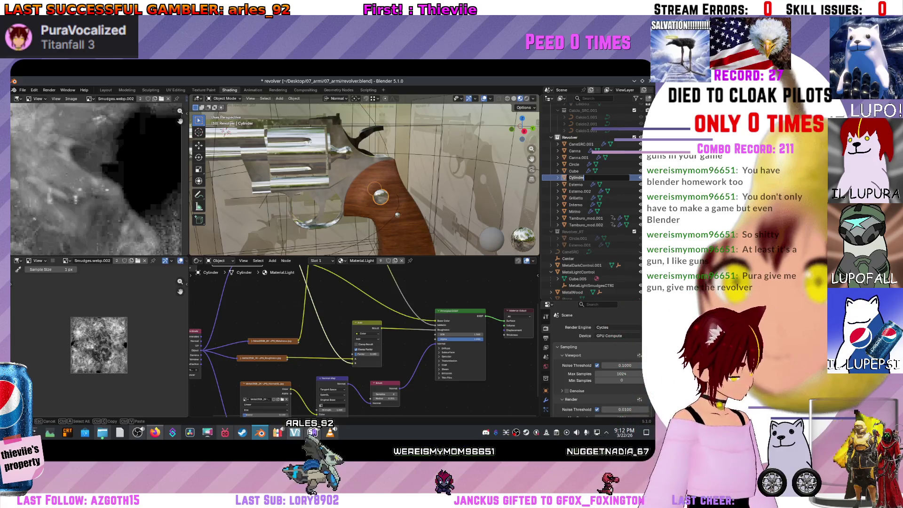
type("Button")
key("Return")
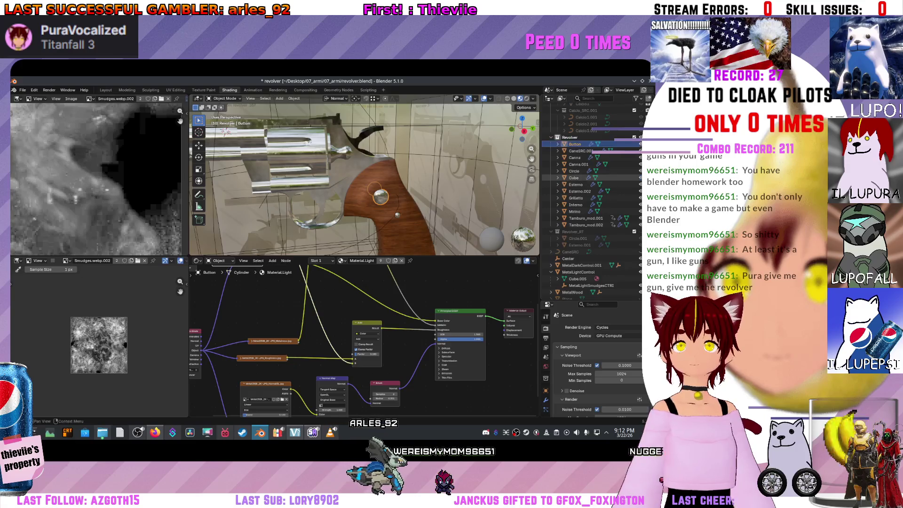
left_click(398, 215)
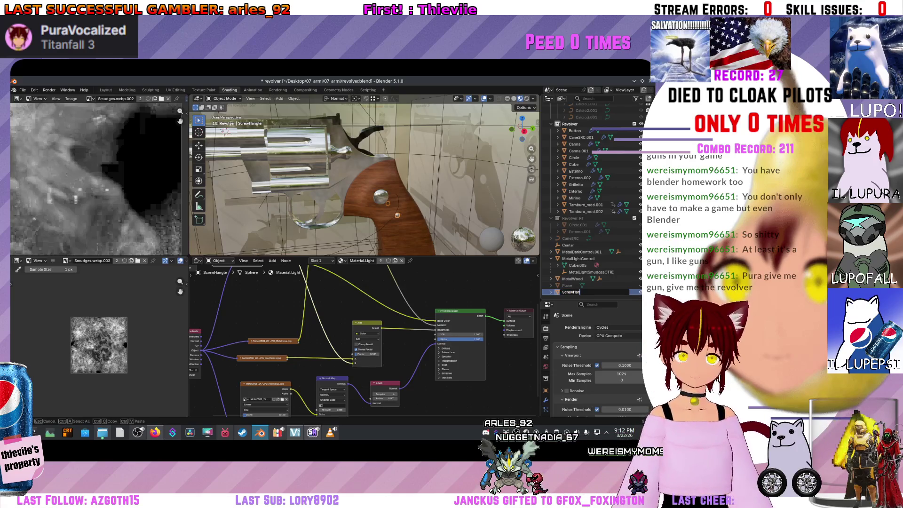
type("dle")
key("Return")
- Move ScrewHandle into the Revolver collection
left_click_drag(574, 292, 581, 209)
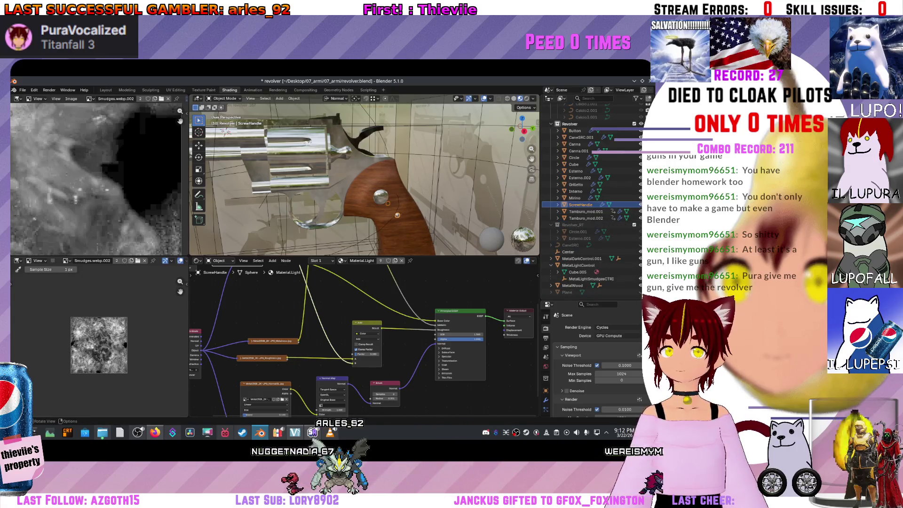
scroll(365, 175, "up", 5)
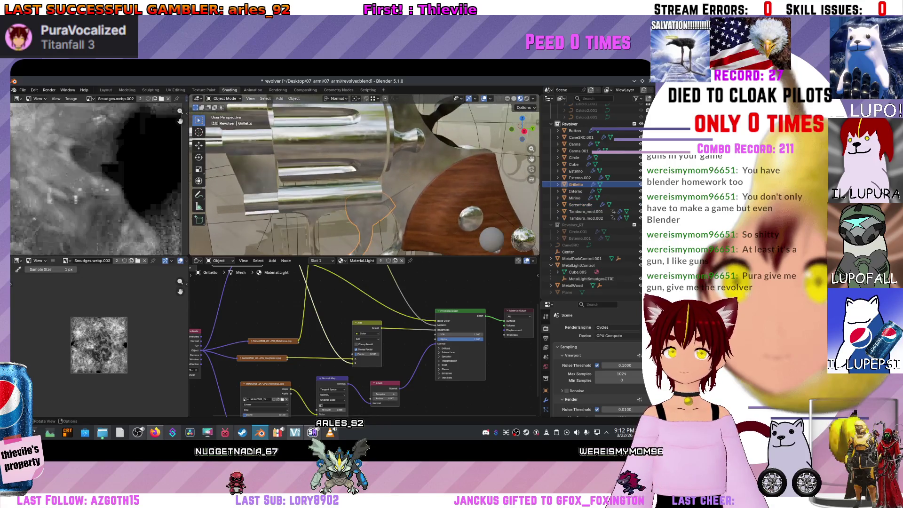
scroll(389, 188, "up", 2)
left_click(389, 188)
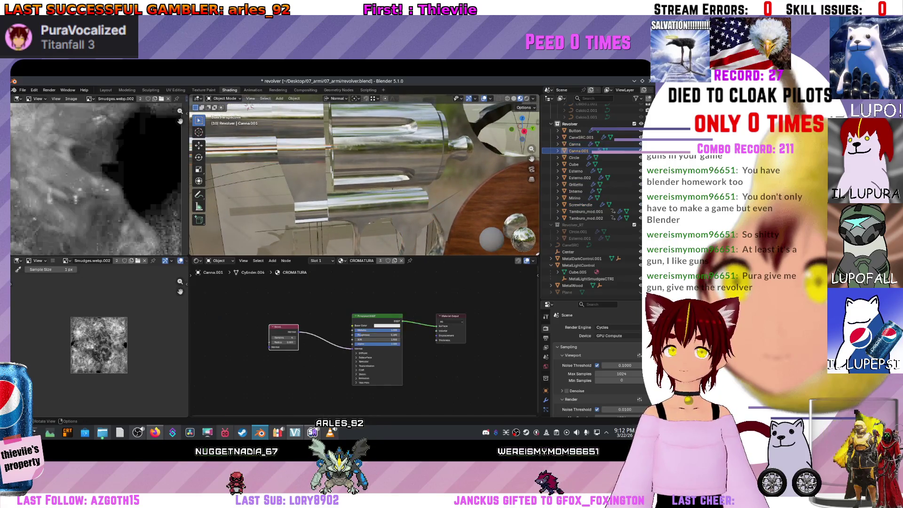
scroll(390, 188, "down", 5)
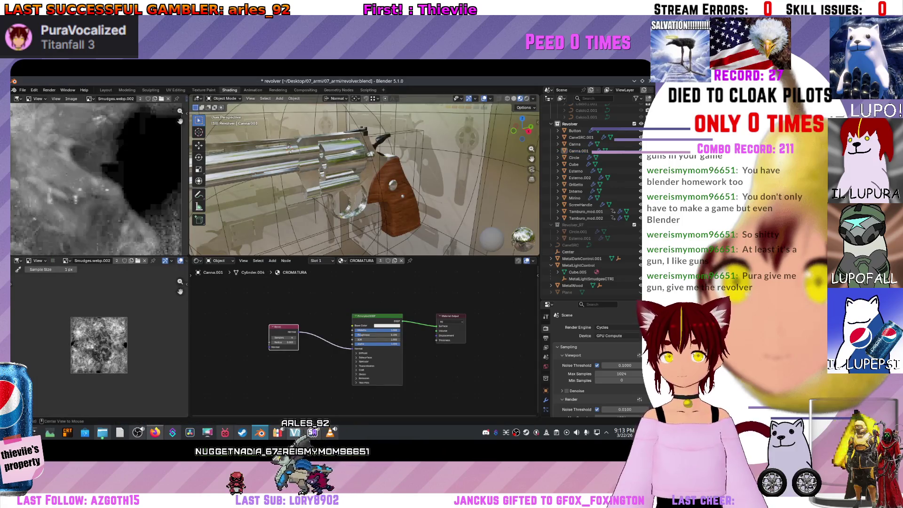
scroll(364, 178, "up", 5)
- Rename the Esterno.002 part to Screw
left_click(331, 179)
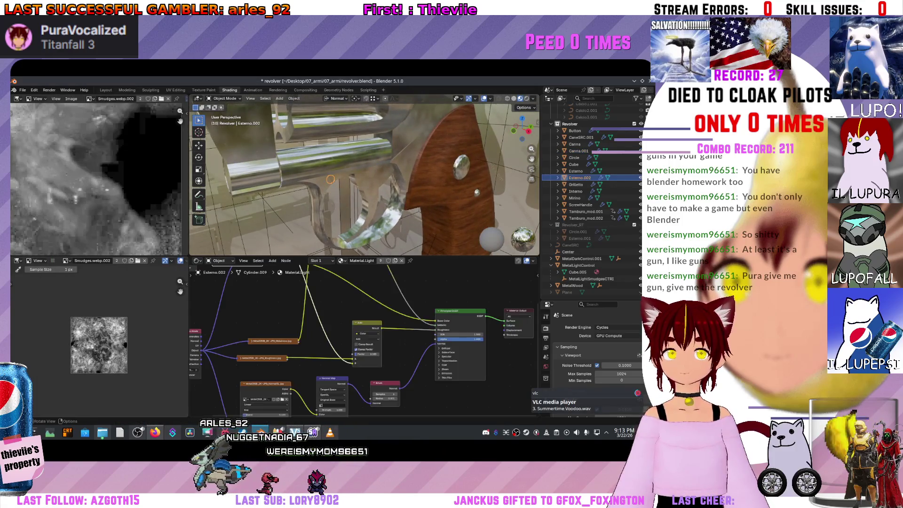
double_click(580, 177)
type("Screw")
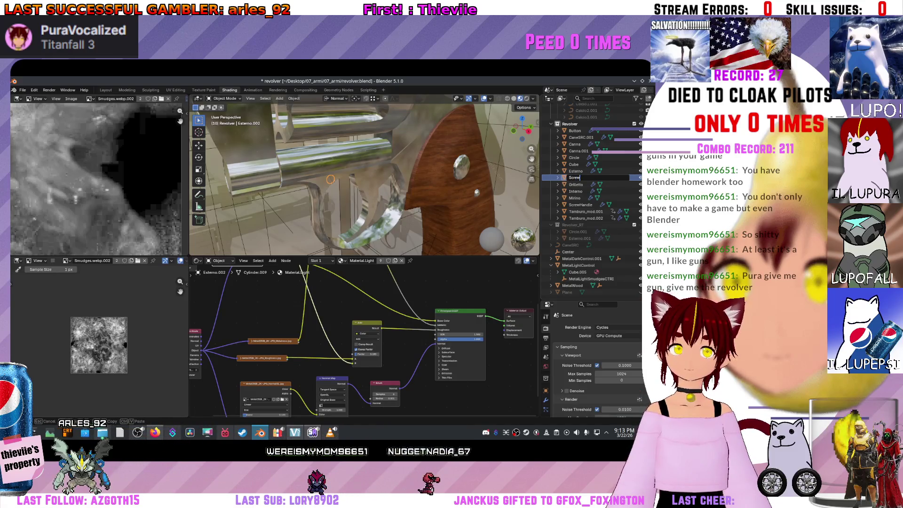
key("Return")
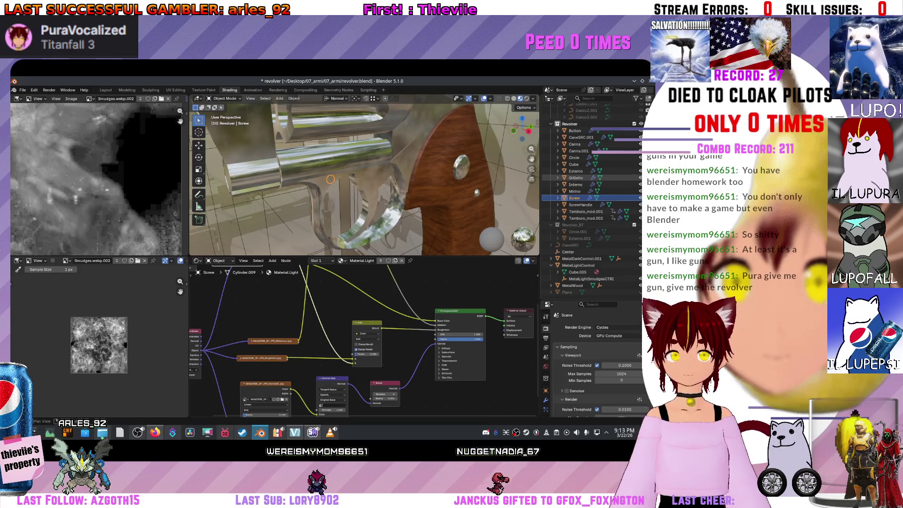
scroll(365, 175, "down", 5)
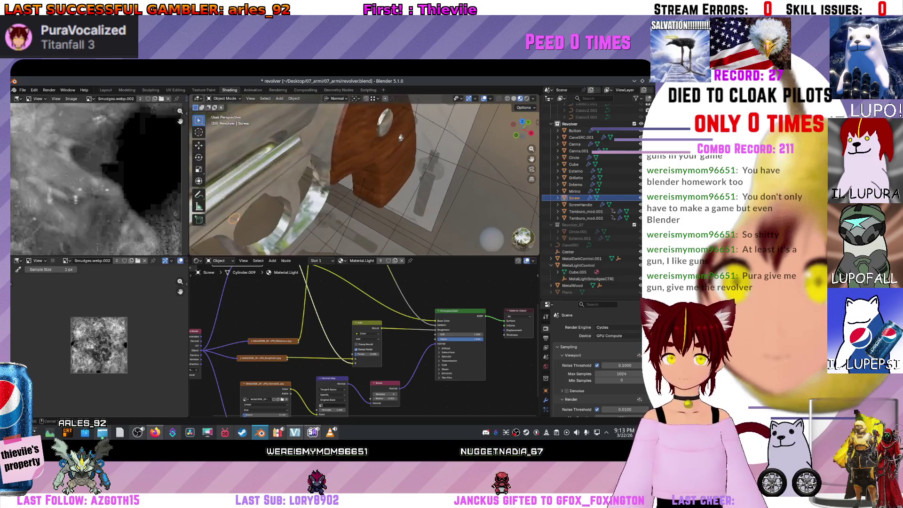
scroll(364, 175, "down", 3)
left_click(575, 131)
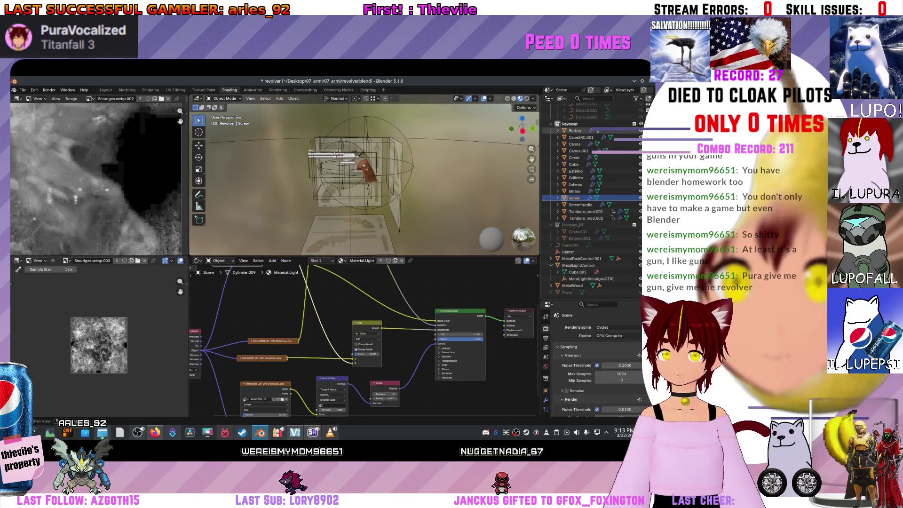
- Select all parts from Button to Tamburo_mod.002 and duplicate them in place
left_click(586, 217)
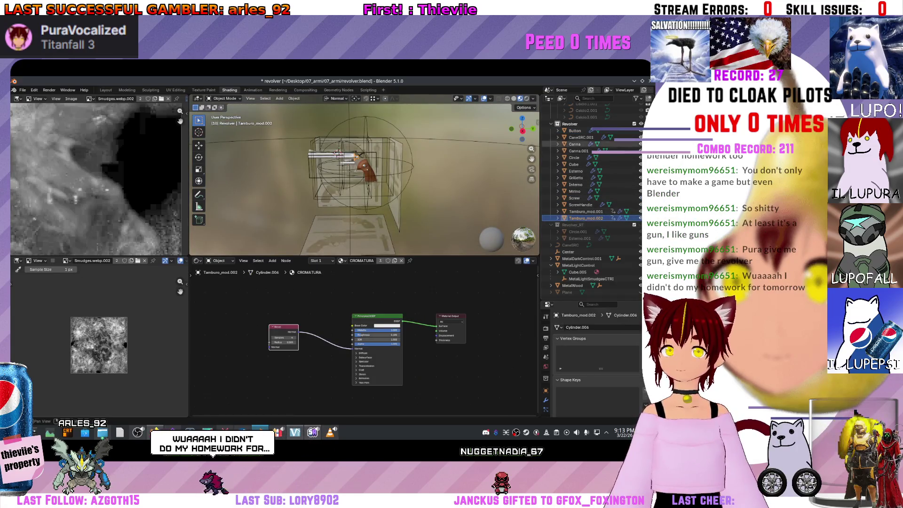
left_click(586, 211)
left_click(585, 218)
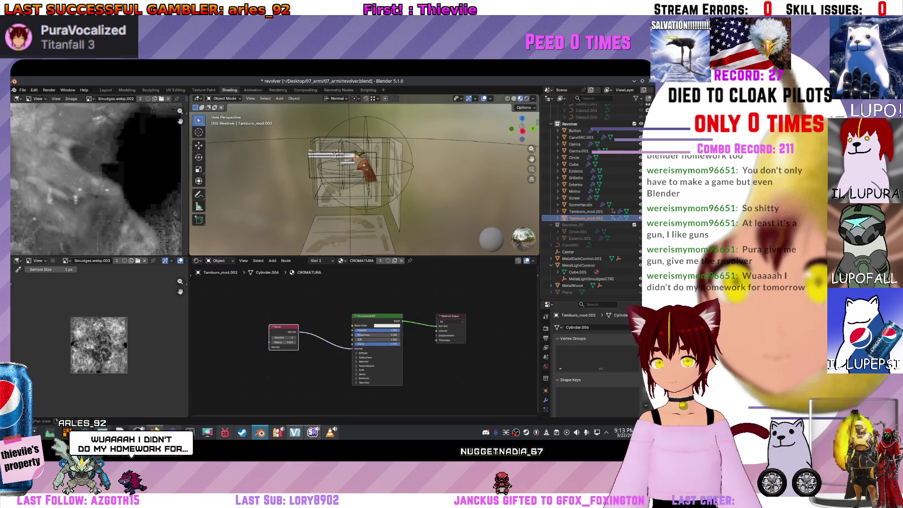
left_click(575, 130, "shift")
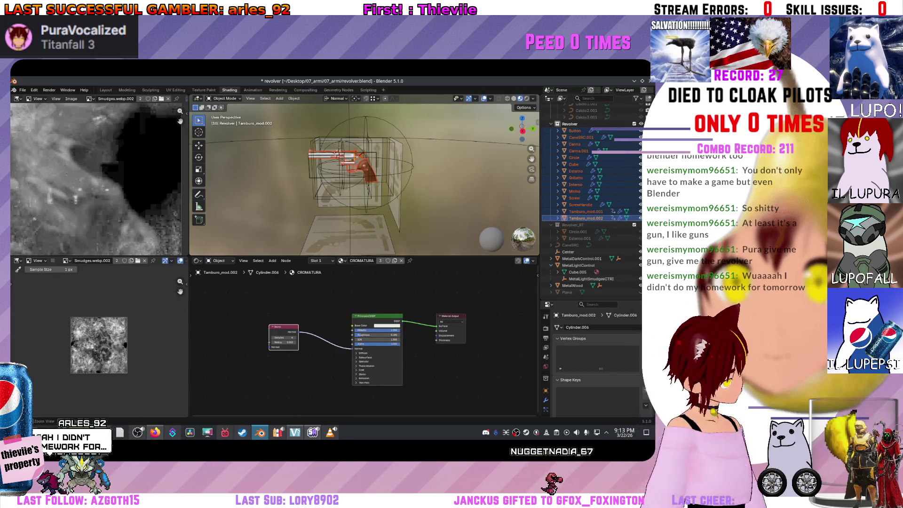
key("shift+d")
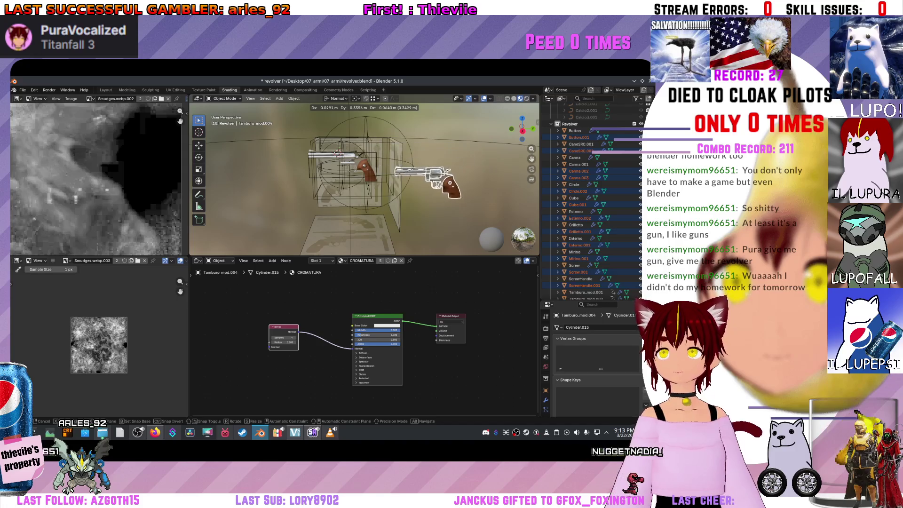
key("Escape")
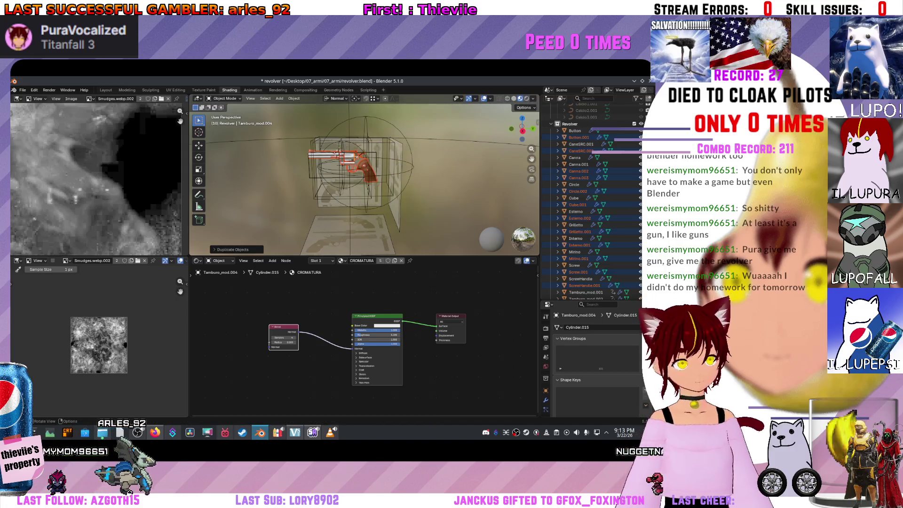
- Move the copies into a new collection named GunGolden and frame them
key("m")
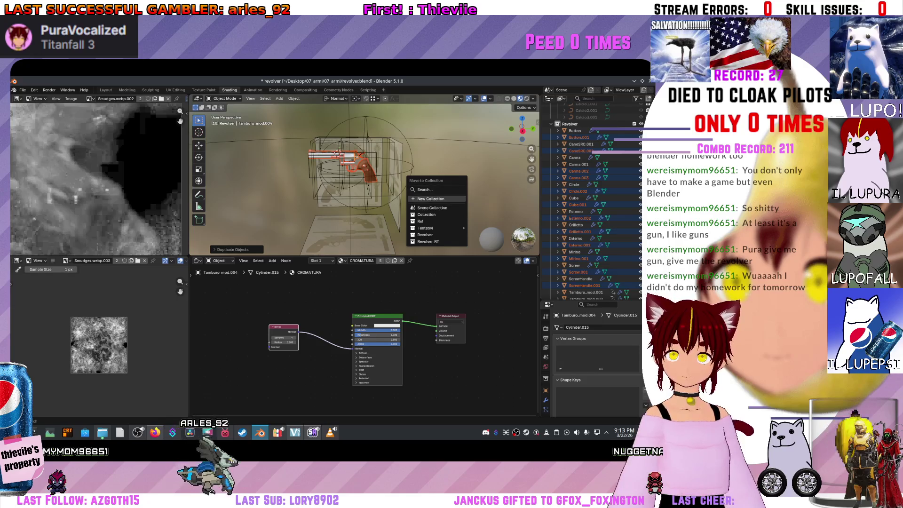
left_click(437, 202)
type("GU")
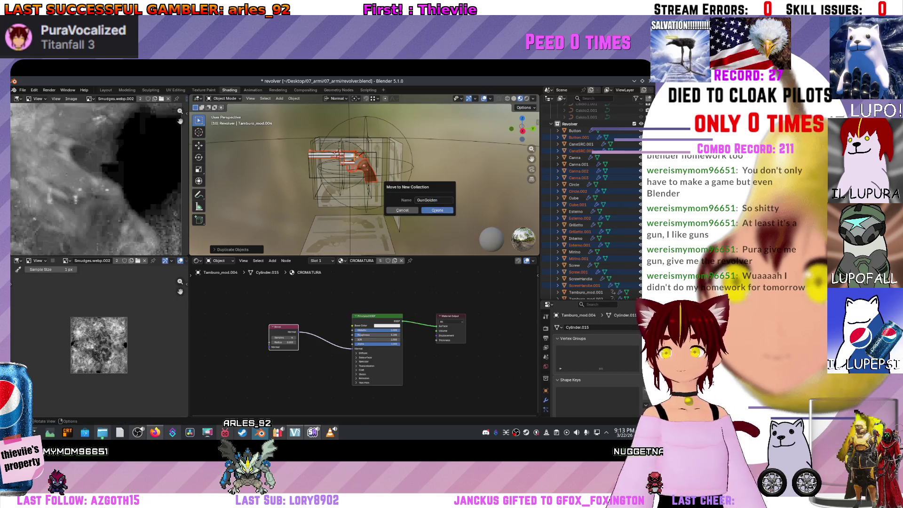
key("Return")
scroll(592, 231, "up", 3)
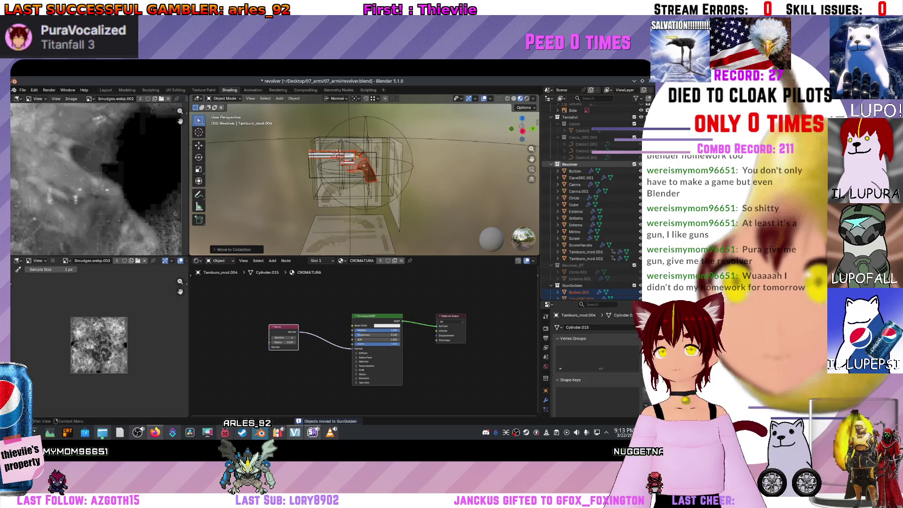
scroll(587, 167, "up", 5)
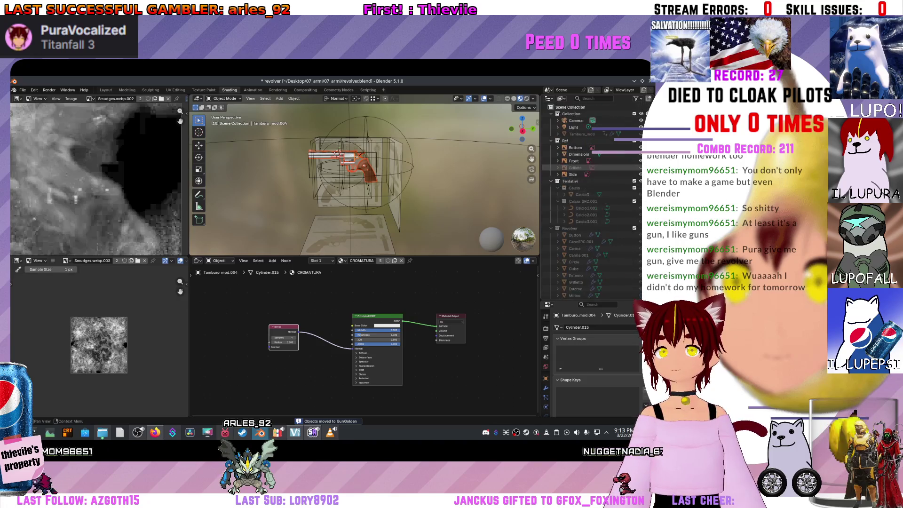
key("KP_Decimal")
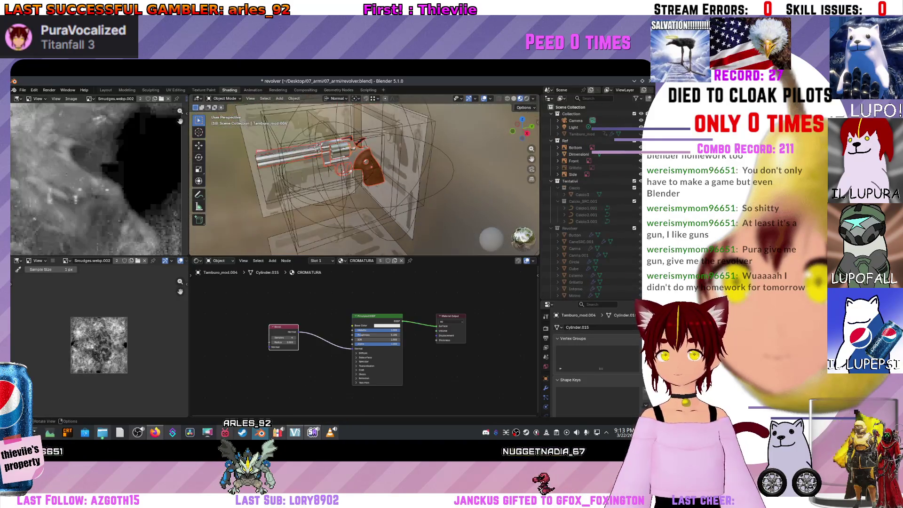
left_click(578, 248)
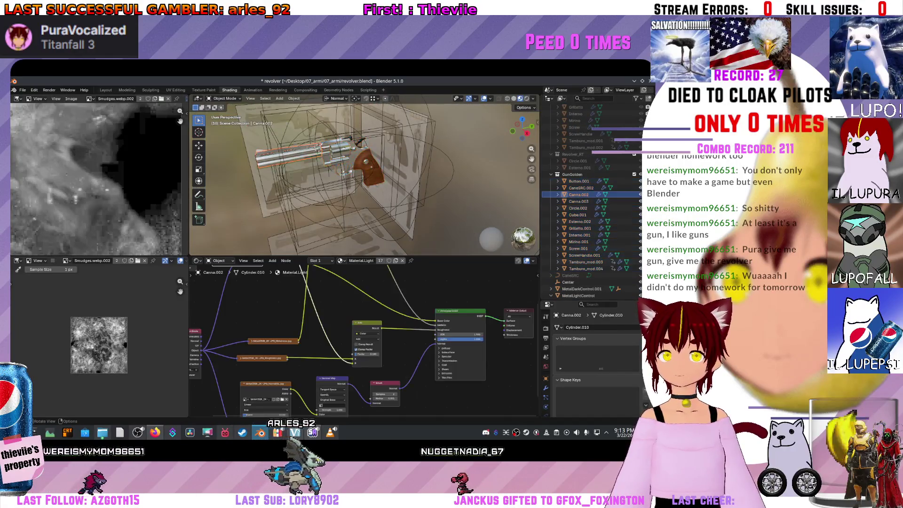
- Box-select the four orange cage objects beside the gun and delete them
key("KP_Decimal")
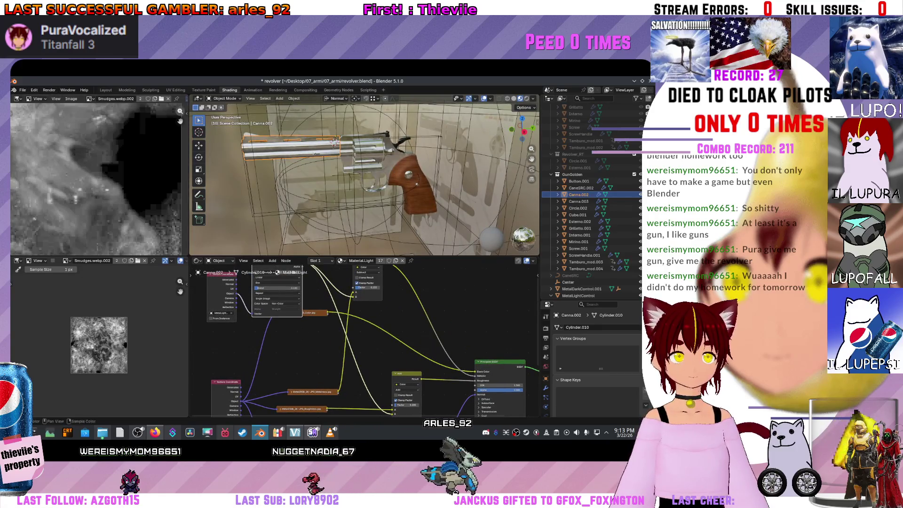
left_click(56, 98)
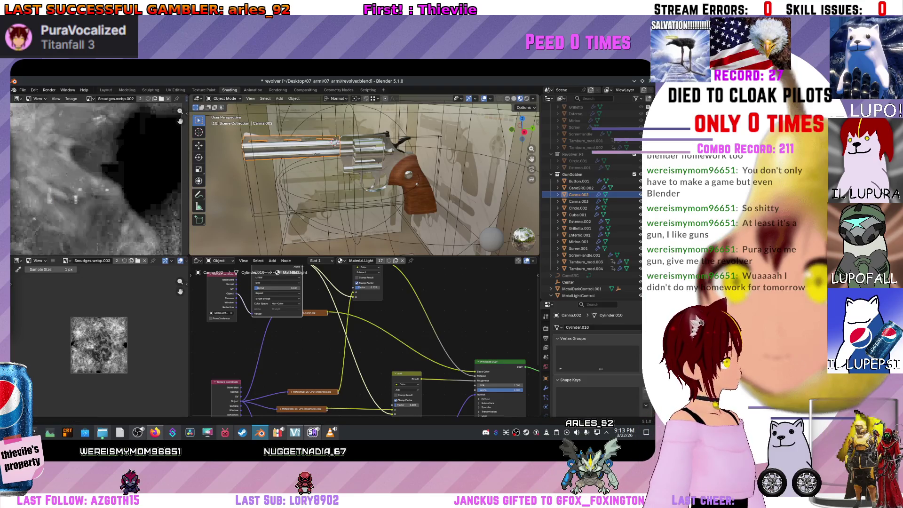
scroll(333, 141, "down", 10)
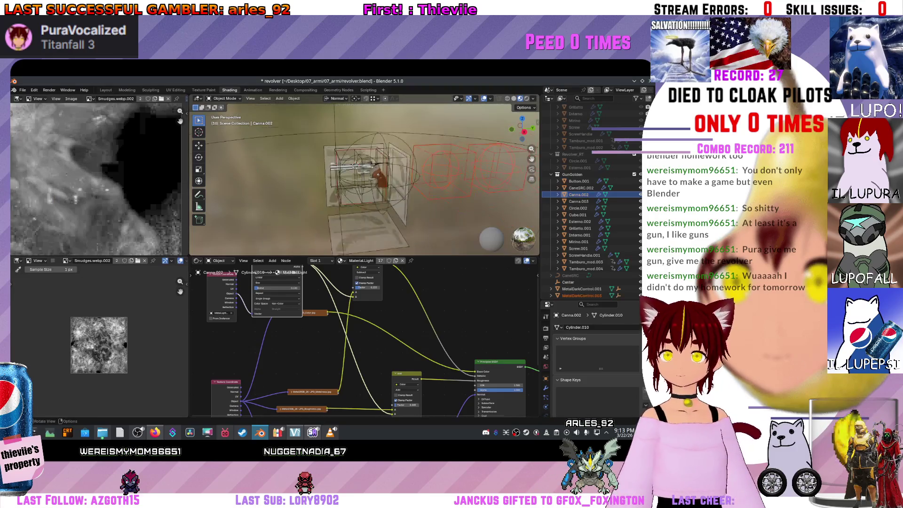
scroll(365, 176, "up", 3)
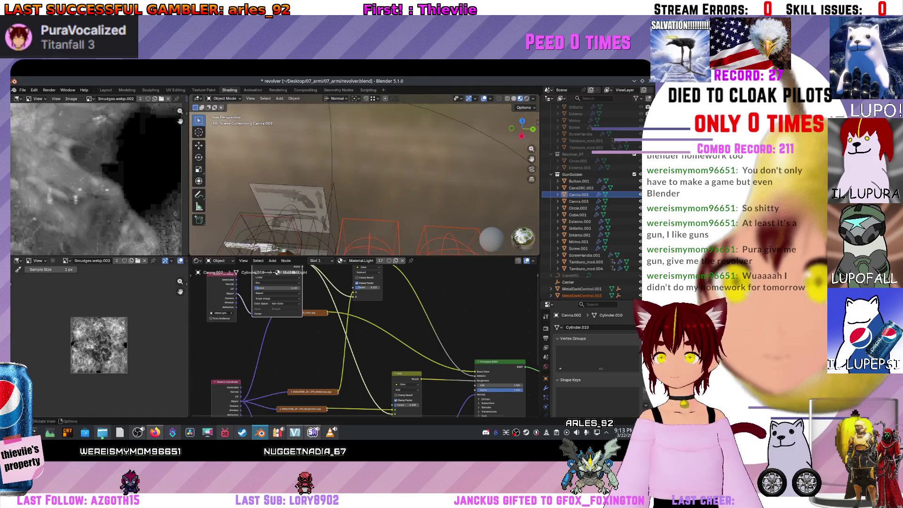
left_click_drag(371, 168, 446, 221)
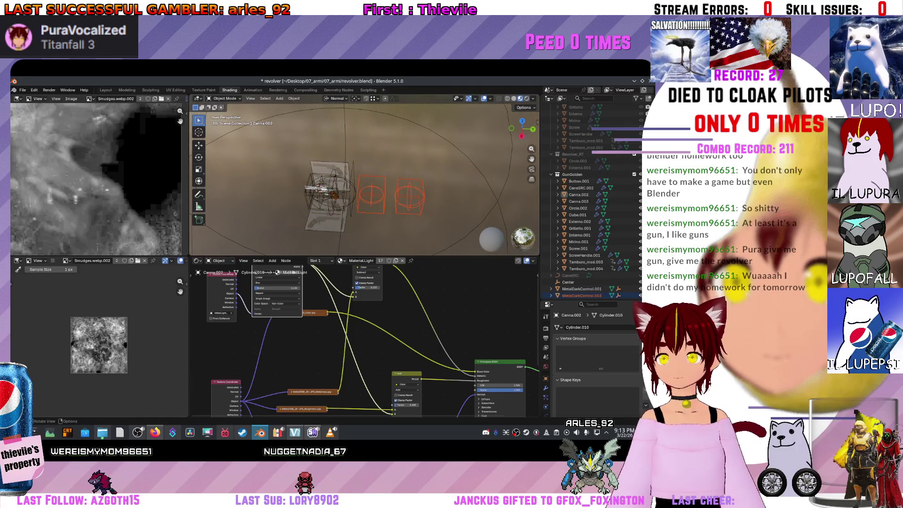
key("Return")
scroll(364, 175, "up", 8)
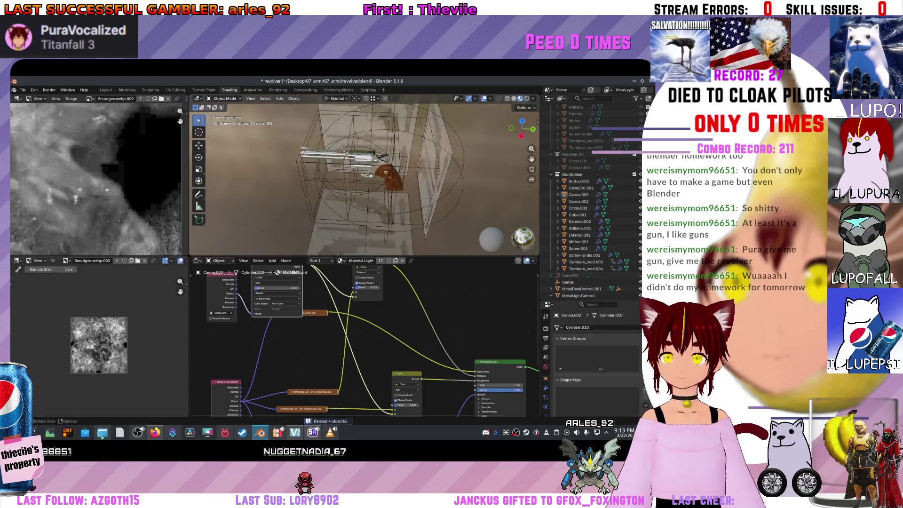
left_click(263, 160)
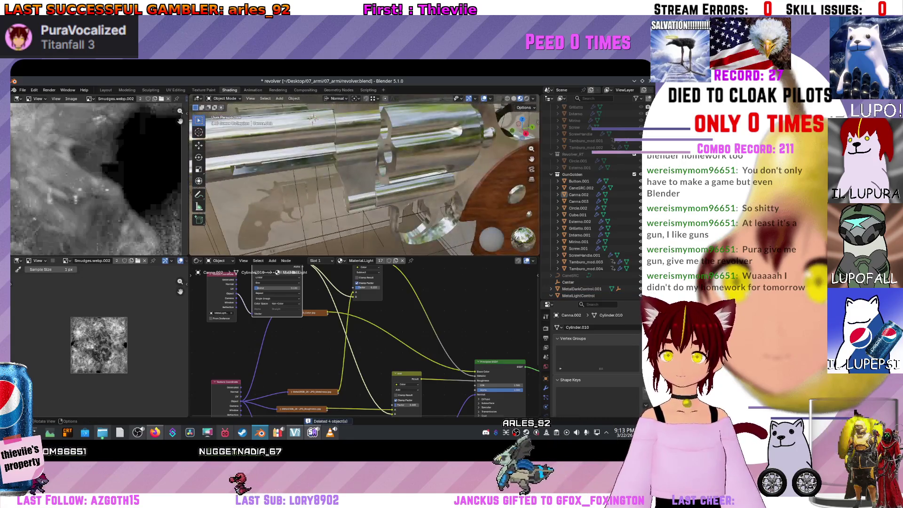
- Assign Material.Gold to the barrel pieces Canna.002 and Canna.003
left_click(340, 260)
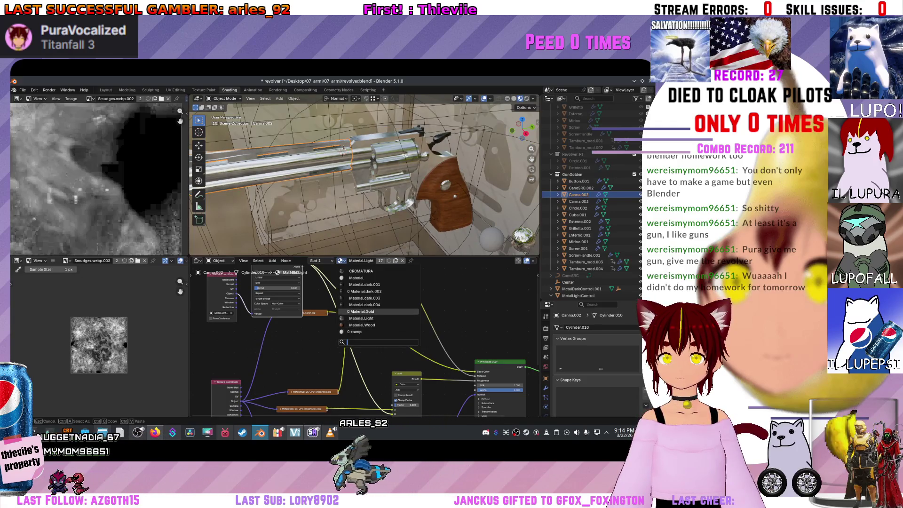
left_click(362, 311)
mouse_move(362, 178)
left_mouse_down()
mouse_move(350, 173)
mouse_move(345, 148)
mouse_move(365, 159)
mouse_move(362, 123)
left_mouse_up()
left_click(362, 123)
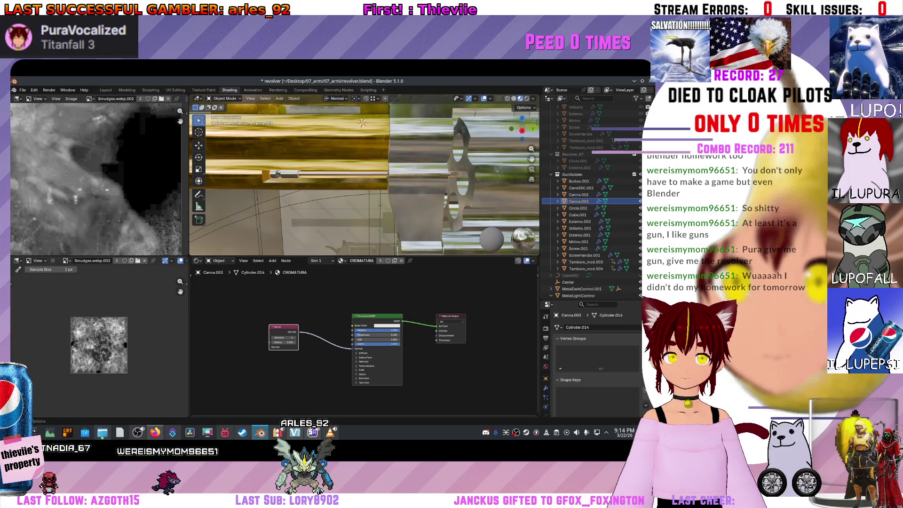
left_click(342, 260)
left_click(361, 311)
- Make the grip button Button.001 and the frame Esterno.002 use Material.Gold
scroll(364, 158, "down", 5)
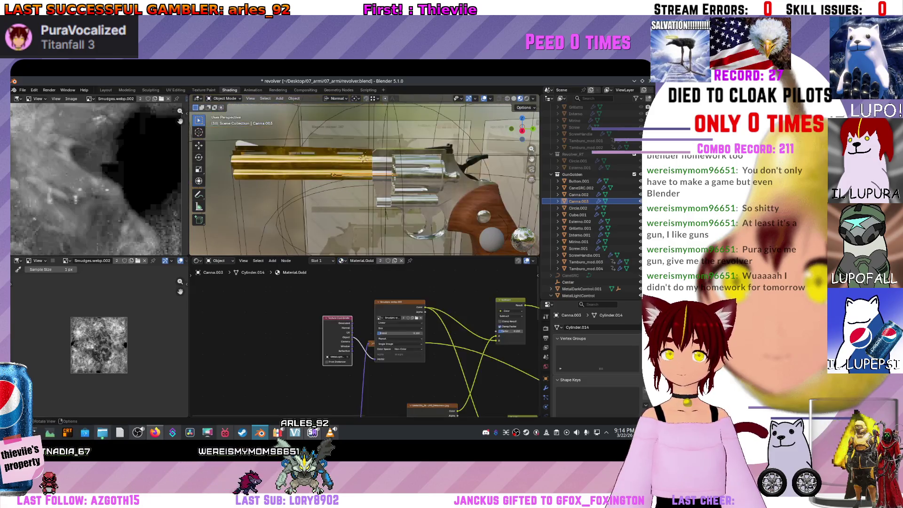
left_click(363, 158)
left_click(364, 158)
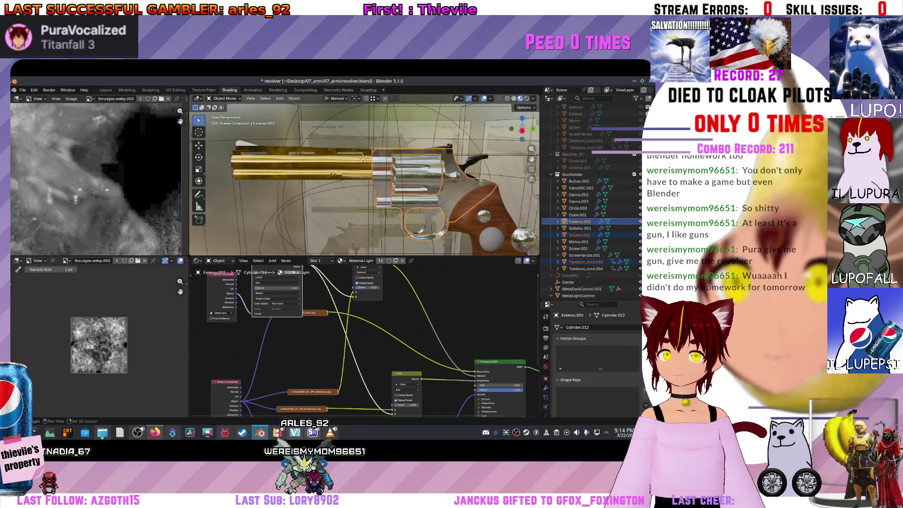
left_click(363, 158)
key("KP_Decimal")
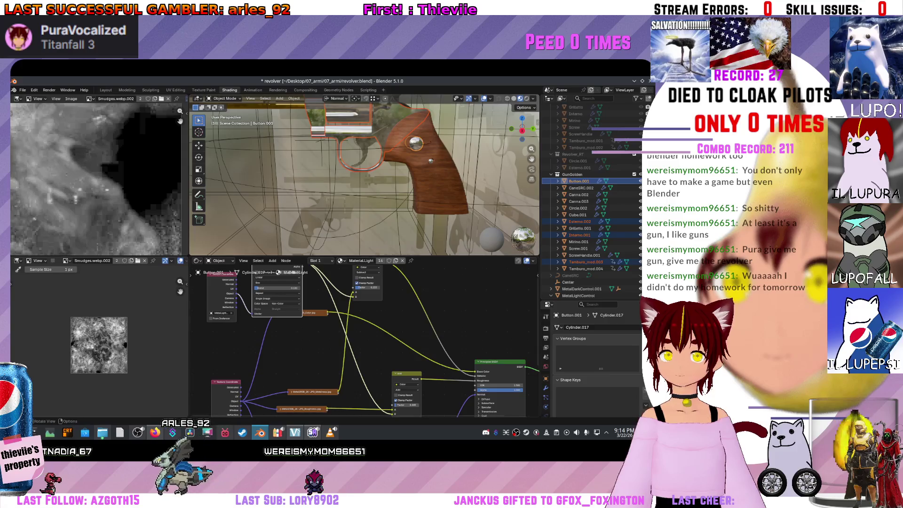
left_click(340, 261)
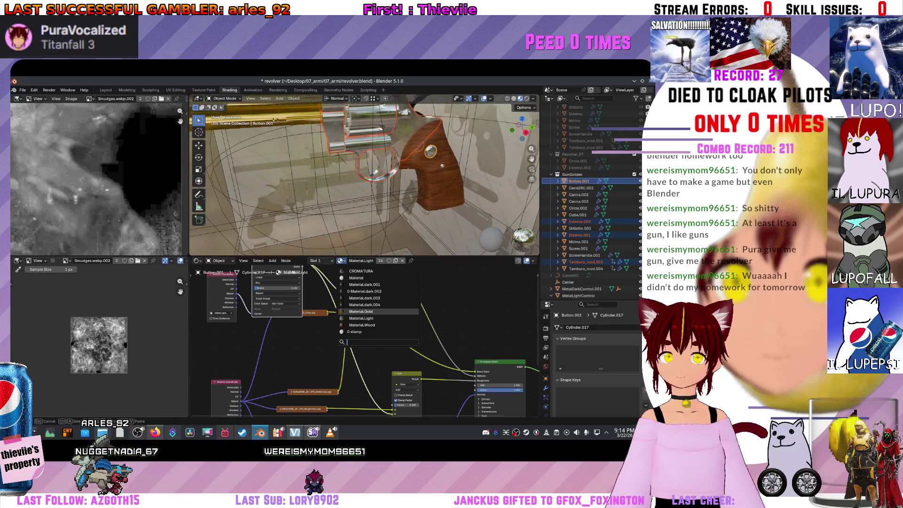
left_click(361, 311)
left_click(442, 165)
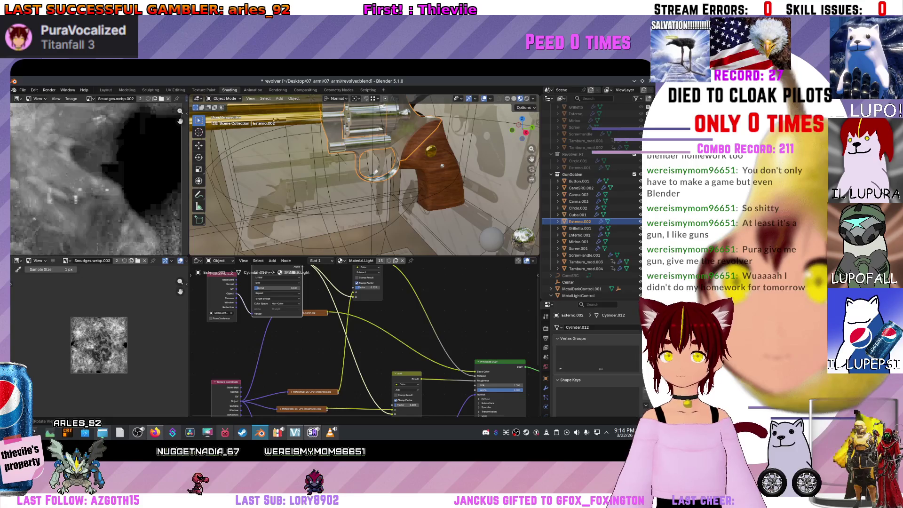
left_click(340, 260)
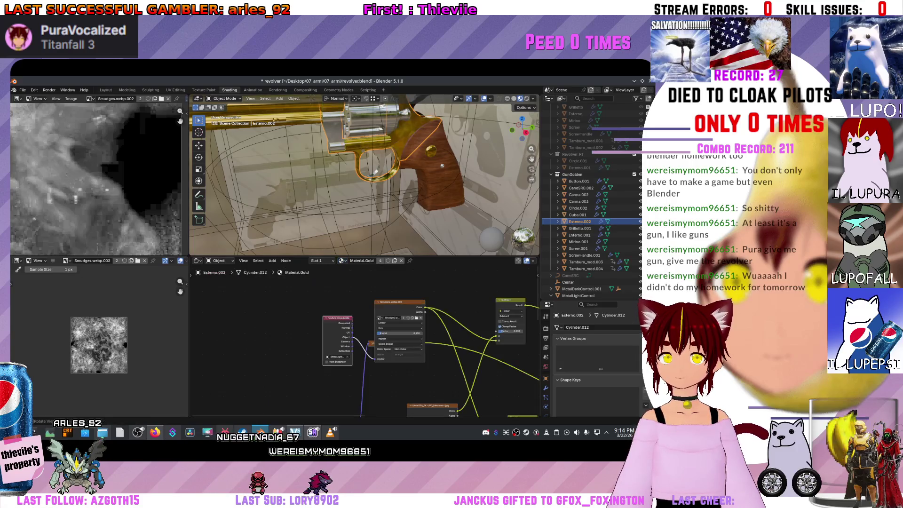
left_click(361, 312)
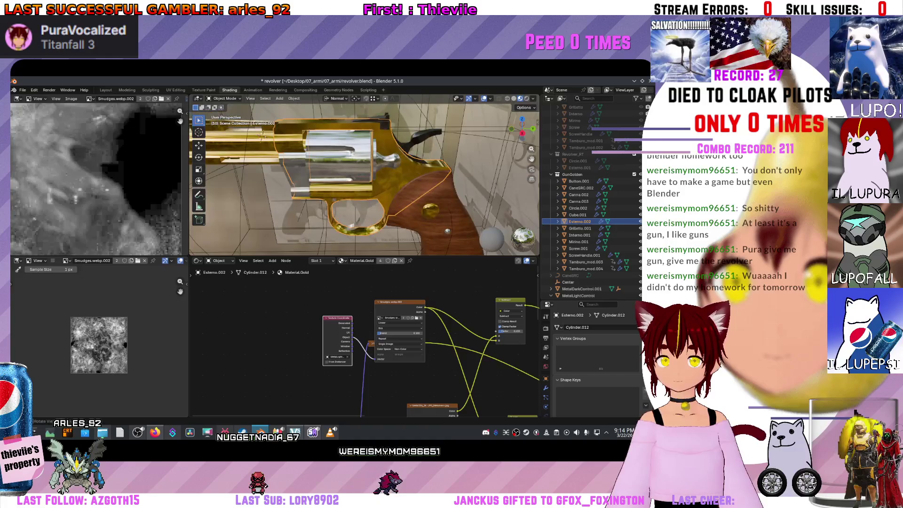
- Give Interno.001, Tamburo_mod.003 and Tamburo_mod.004 the Material.Gold material
left_click(358, 207)
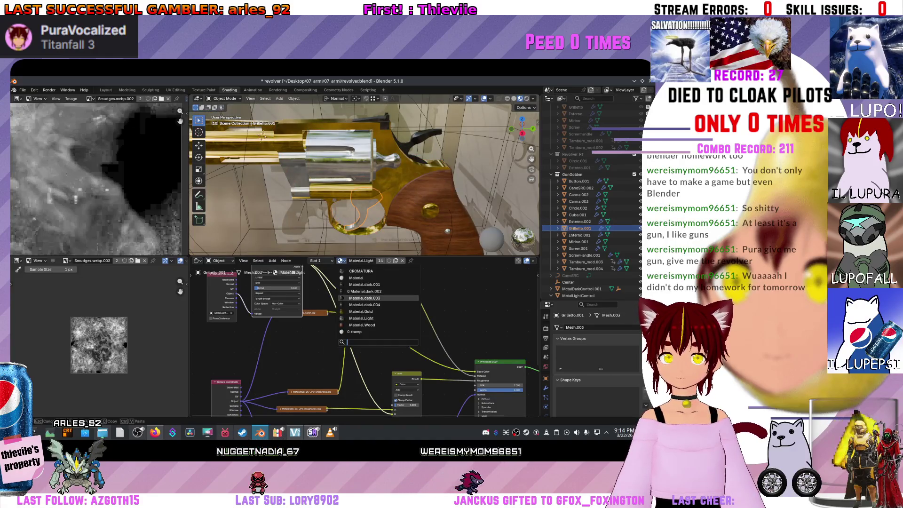
left_click(329, 155)
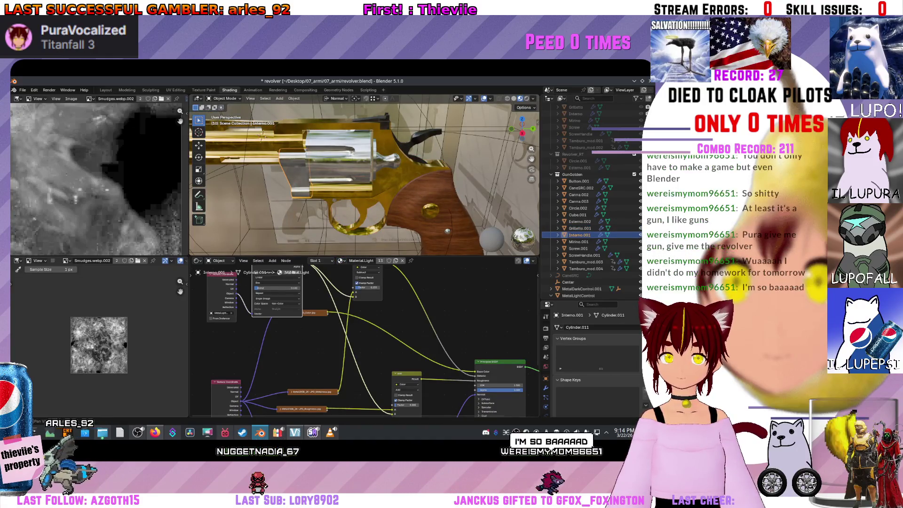
left_click(341, 260)
left_click(361, 311)
left_click(585, 262)
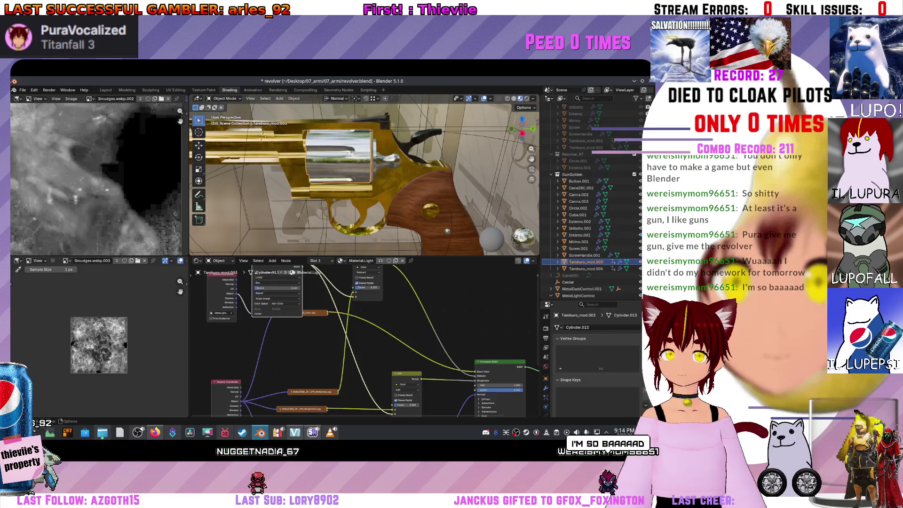
left_click(341, 260)
left_click(360, 311)
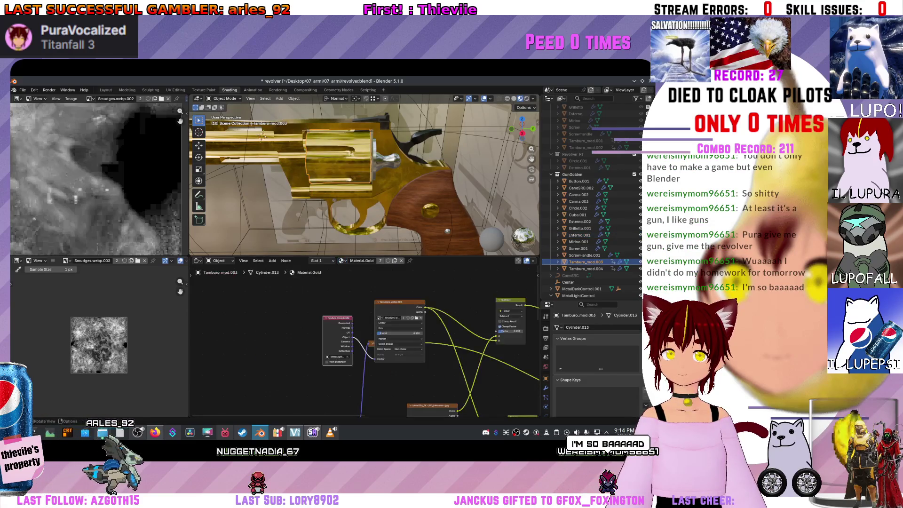
left_click(585, 268)
left_click(341, 261)
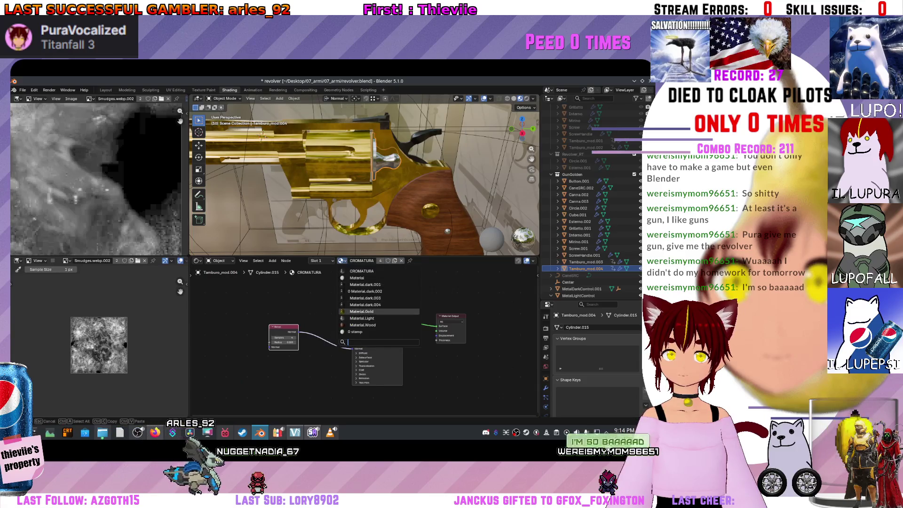
left_click(360, 311)
mouse_move(358, 197)
left_mouse_down()
mouse_move(313, 242)
mouse_move(329, 214)
mouse_move(335, 228)
left_mouse_up()
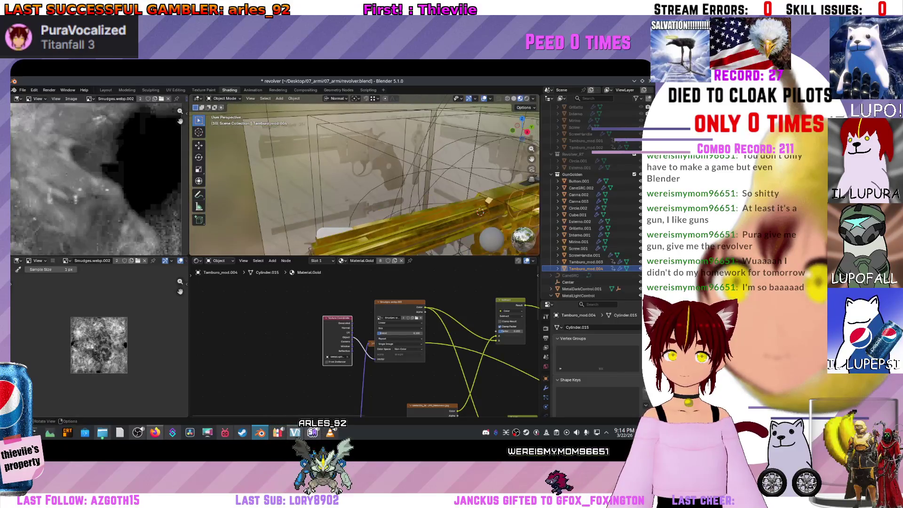
- Assign Material.Gold to the gold revolver's sight Mirino.001
left_click(336, 231)
left_click(348, 261)
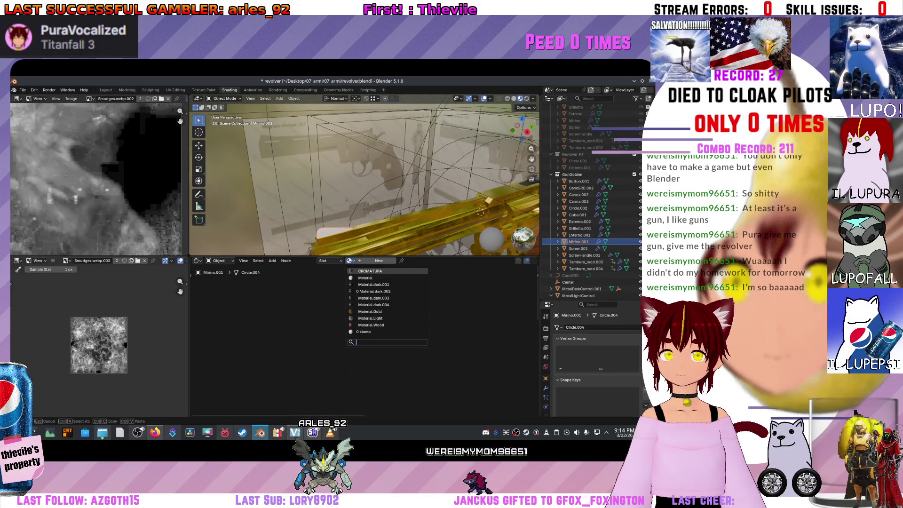
left_click(371, 244)
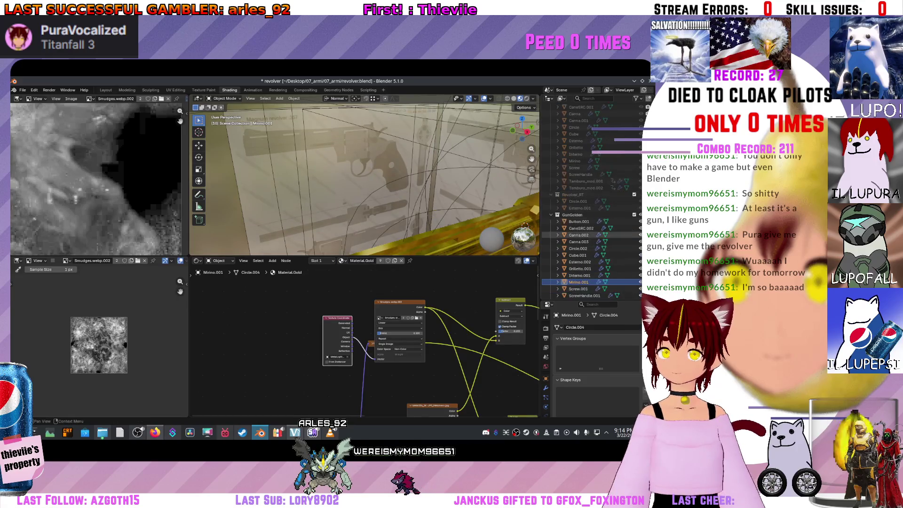
scroll(583, 136, "up", 5)
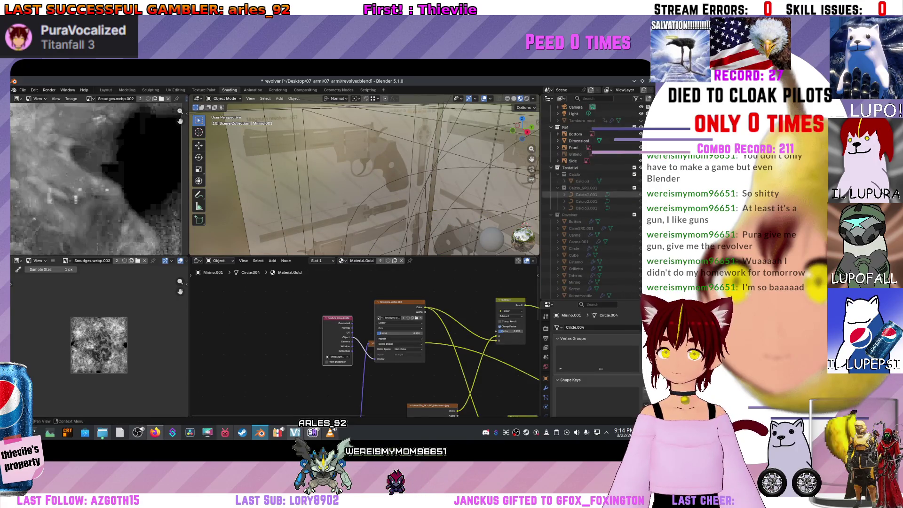
scroll(364, 176, "up", 3)
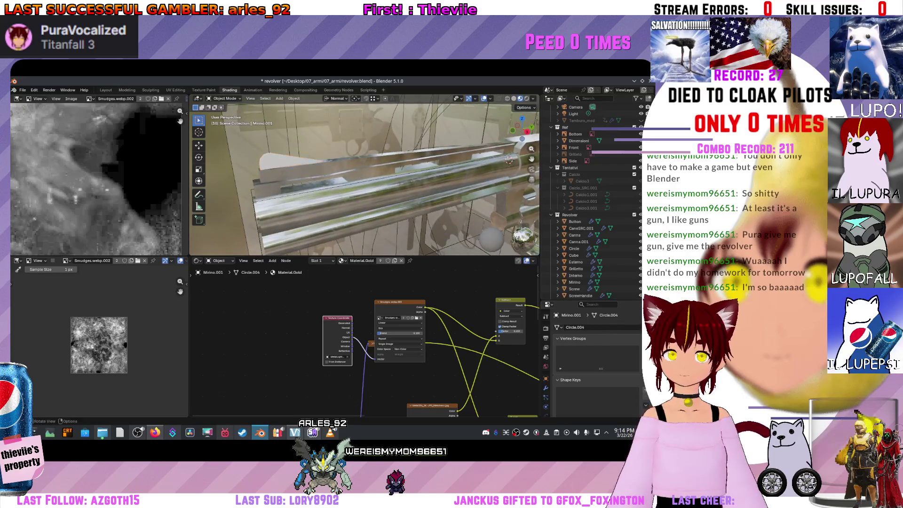
- Give the original revolver's sight Mirino the Material.Light material
left_click(287, 161)
left_click(349, 261)
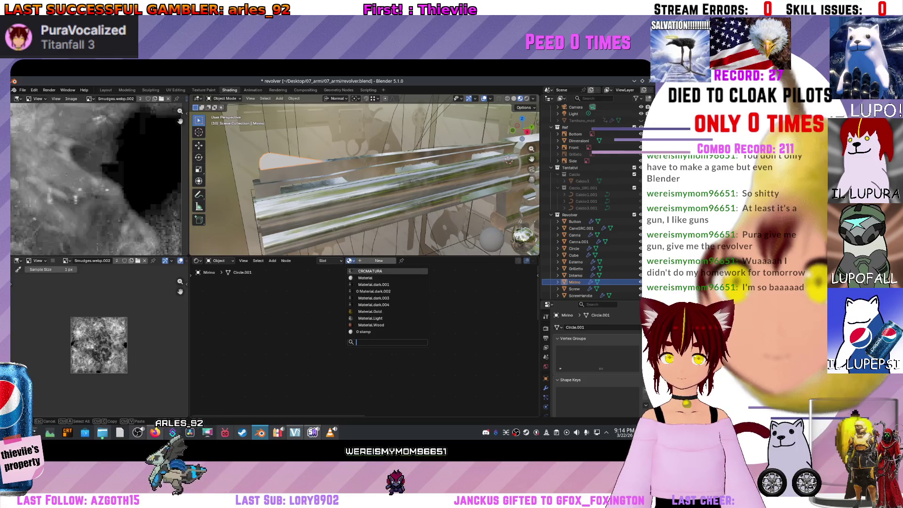
left_click(370, 318)
scroll(365, 179, "down", 5)
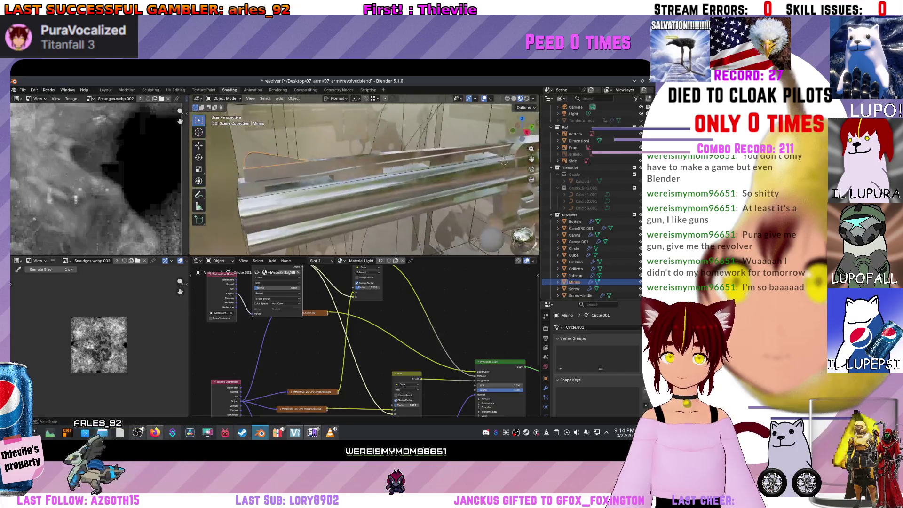
scroll(364, 175, "up", 4)
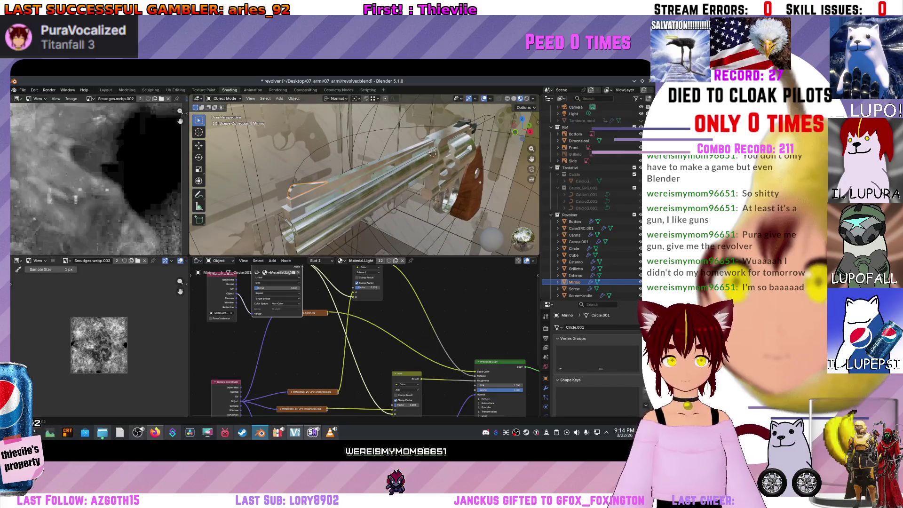
left_click(340, 261)
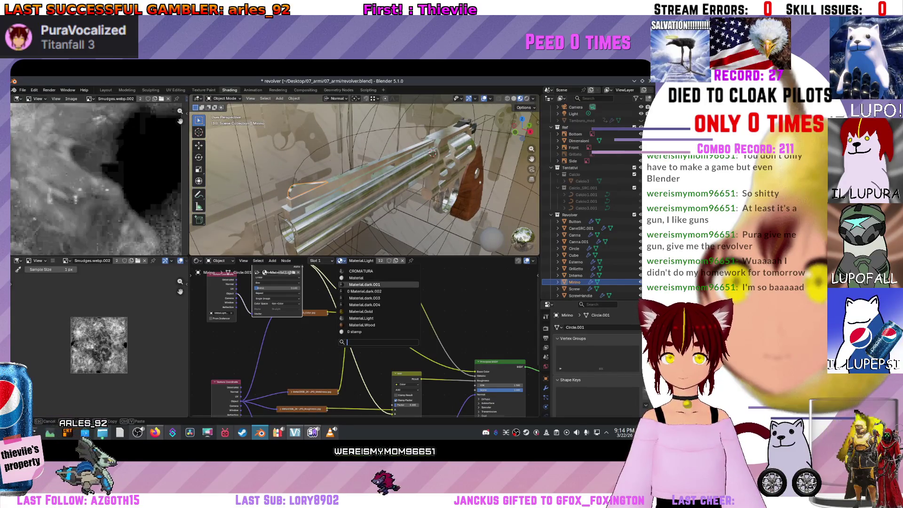
left_click(574, 148)
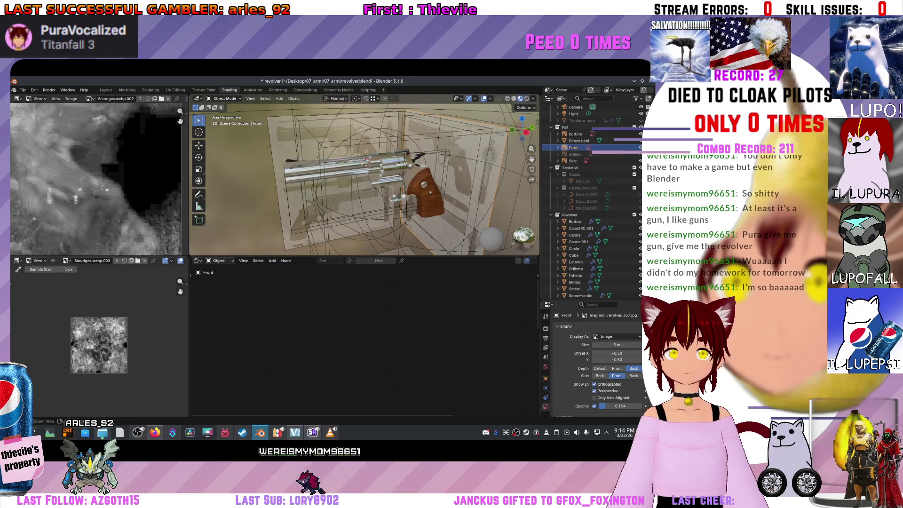
- Save the revolver.blend file with Ctrl+S
key("ctrl+s")
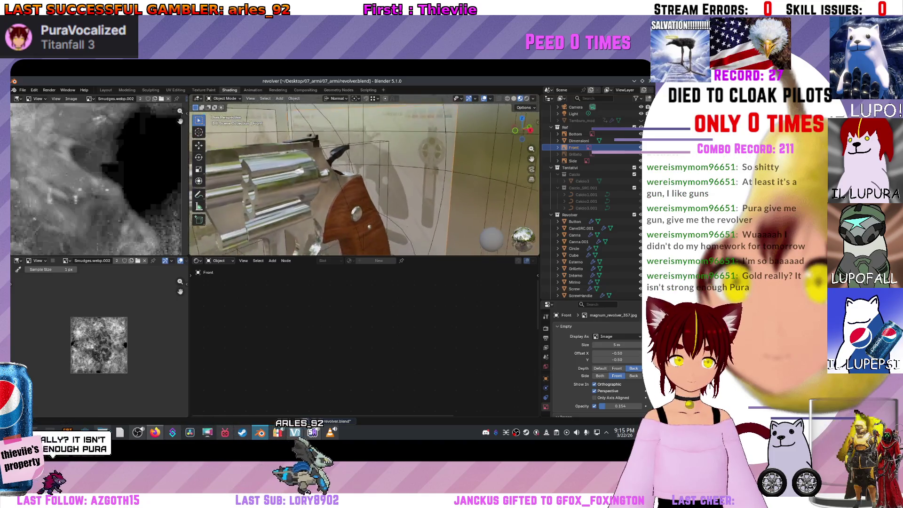
key("ctrl+s")
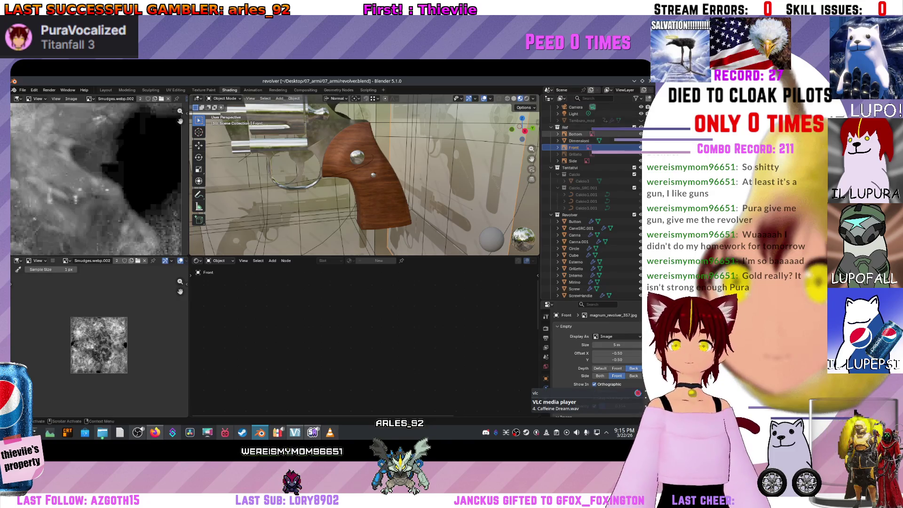
scroll(591, 202, "down", 3)
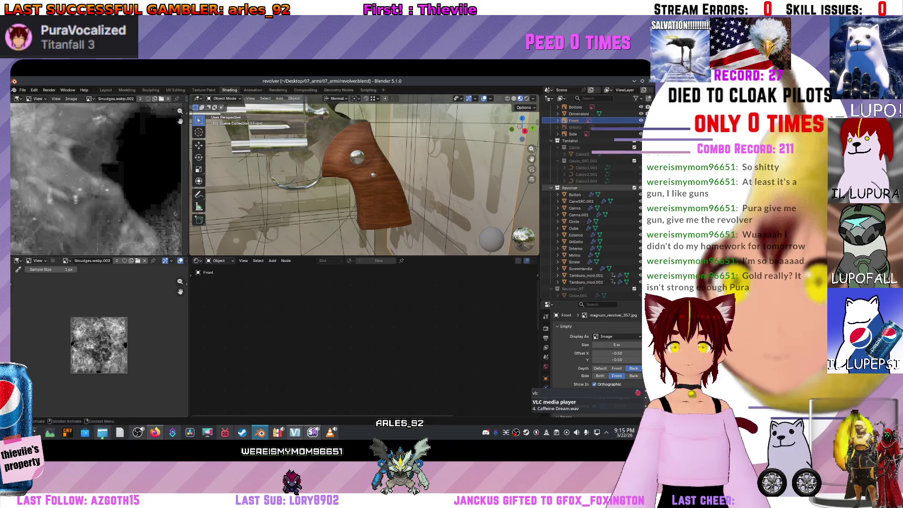
- Hide the Revolver collection and make the GunGolden collection visible
left_click(640, 187)
scroll(591, 181, "down", 2)
scroll(591, 188, "up", 5)
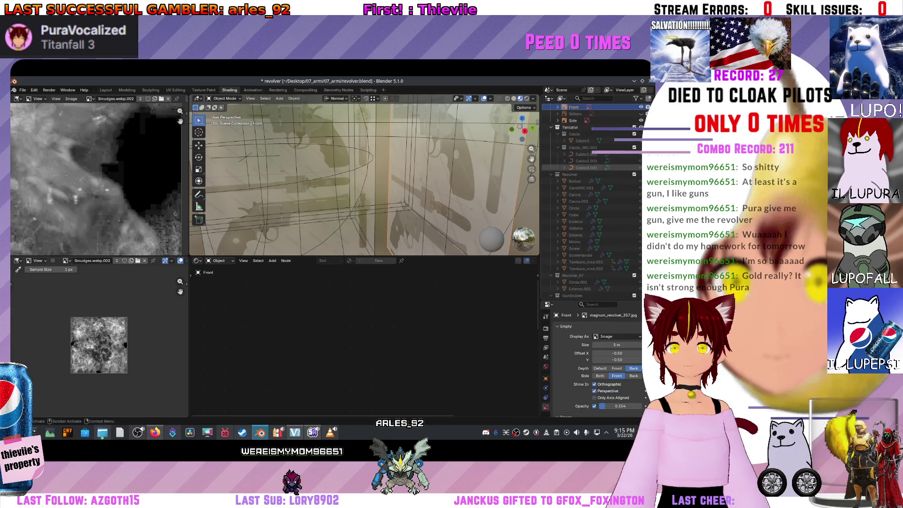
scroll(611, 188, "down", 4)
left_click(641, 254)
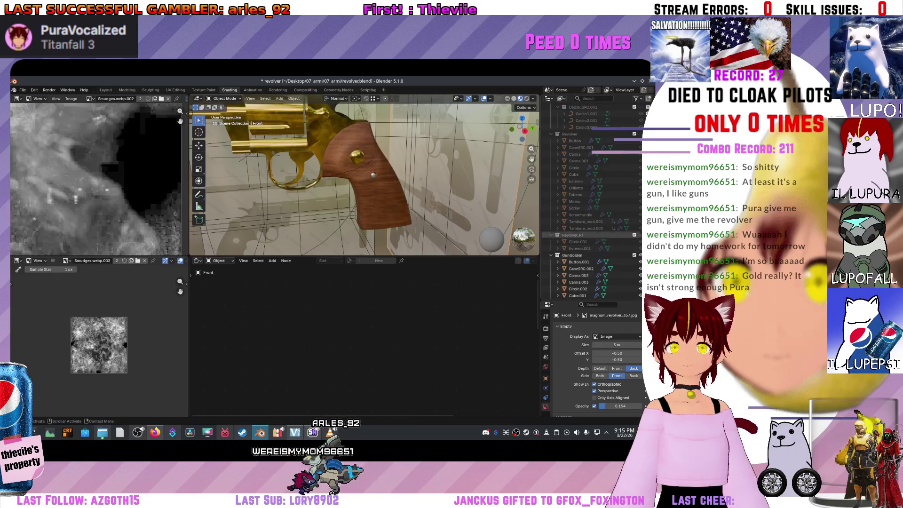
scroll(364, 174, "down", 5)
scroll(364, 174, "up", 6)
- Inspect the gold revolver from above, behind the barrel and around the wooden grip, then save
mouse_move(365, 174)
left_mouse_down()
mouse_move(320, 202)
mouse_move(324, 184)
mouse_move(341, 174)
mouse_move(471, 167)
mouse_move(470, 145)
left_mouse_up()
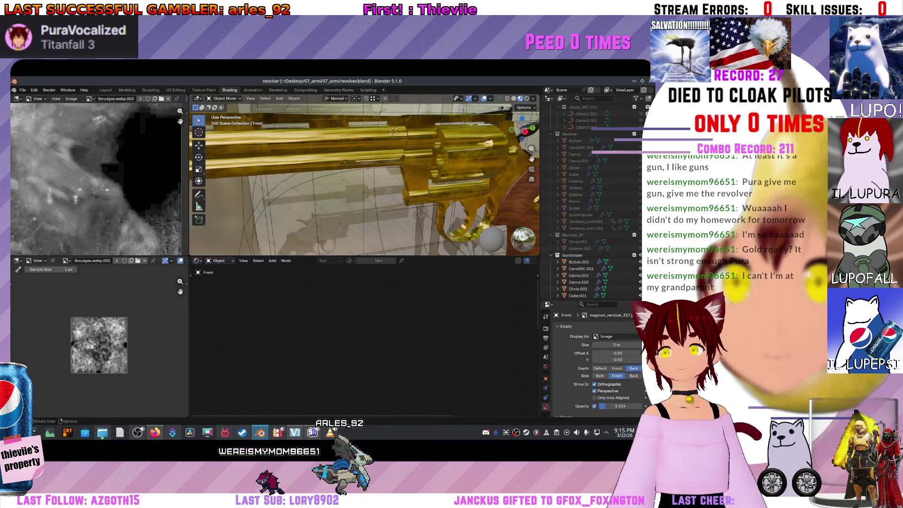
left_click_drag(393, 131, 388, 136)
left_click_drag(365, 178, 329, 150)
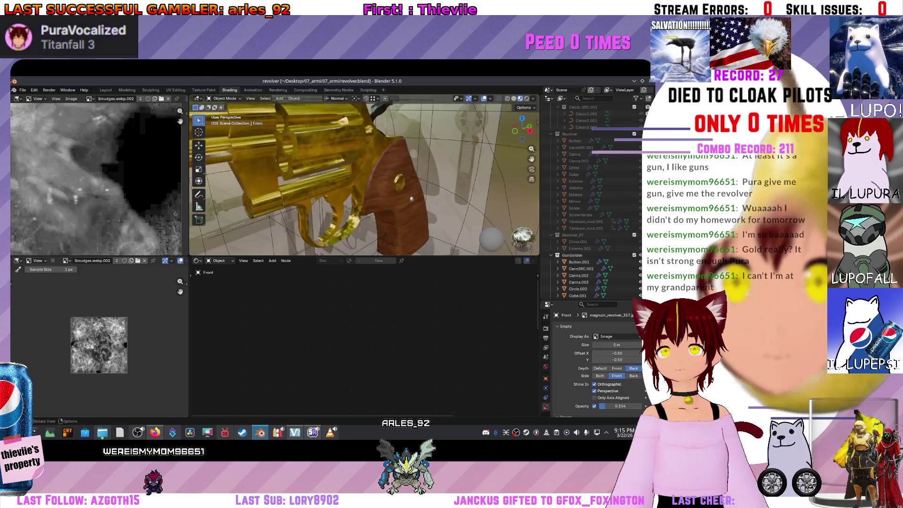
mouse_move(522, 128)
left_mouse_down()
mouse_move(508, 134)
mouse_move(523, 127)
mouse_move(516, 131)
left_mouse_up()
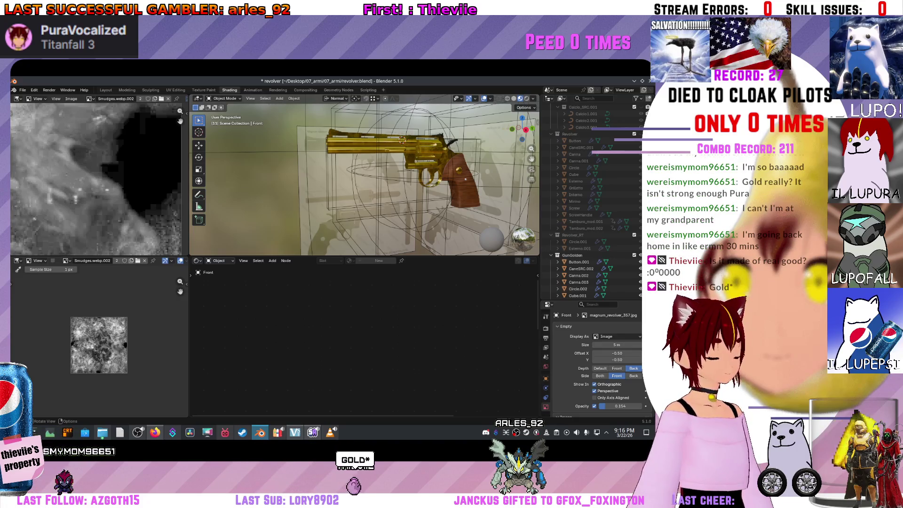
scroll(365, 175, "up", 6)
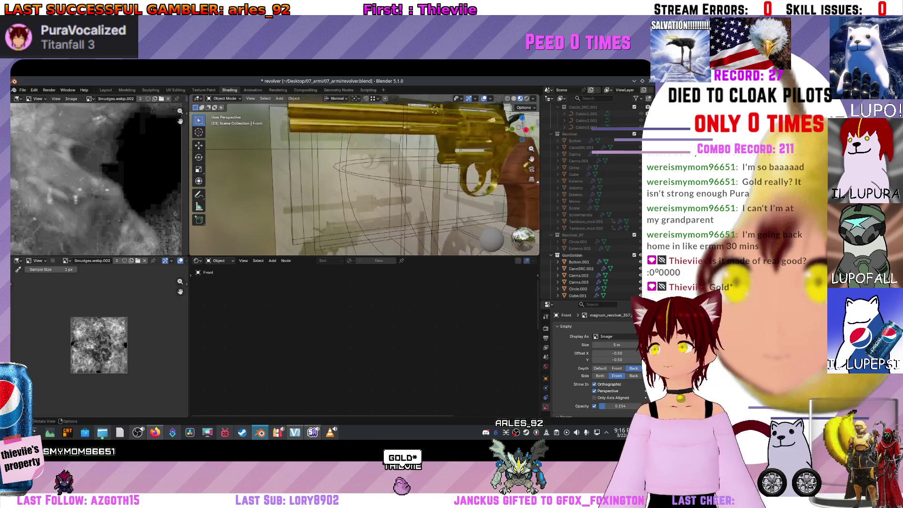
scroll(365, 175, "up", 8)
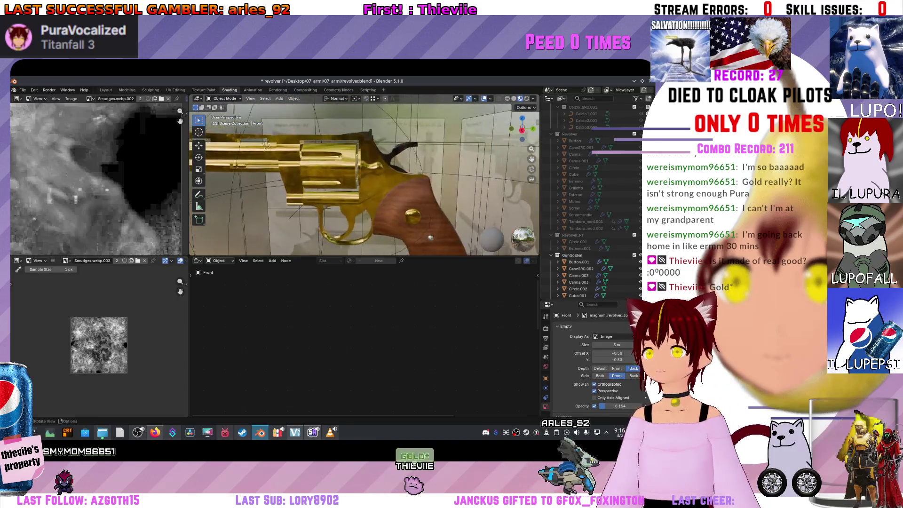
mouse_move(365, 175)
left_mouse_down()
mouse_move(319, 184)
mouse_move(330, 151)
mouse_move(317, 141)
mouse_move(331, 137)
left_mouse_up()
scroll(365, 175, "down", 8)
key("ctrl+s")
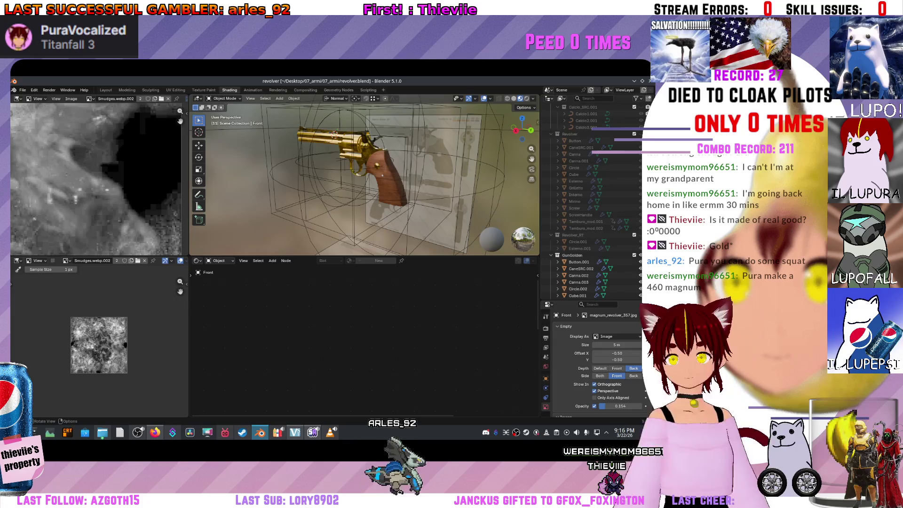
- Examine the gold revolver's cylinder and barrel up close and save the file
scroll(364, 179, "up", 5)
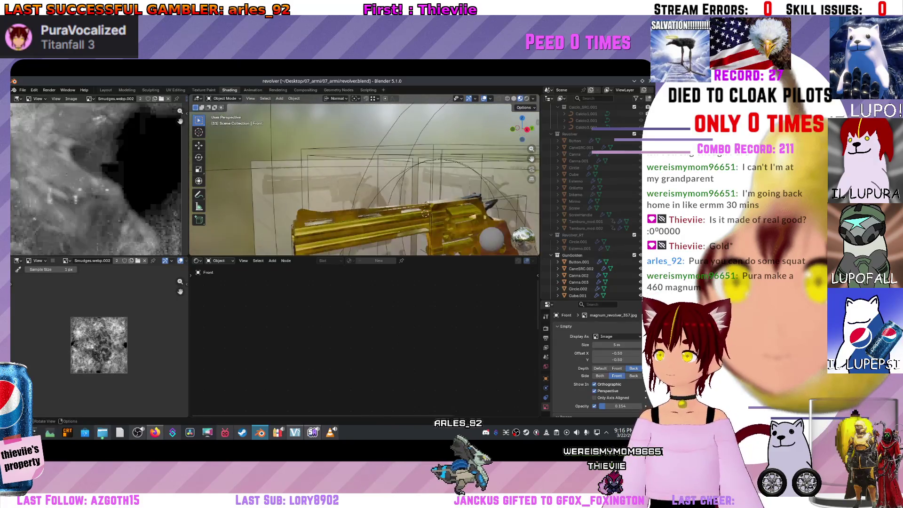
scroll(452, 232, "down", 6)
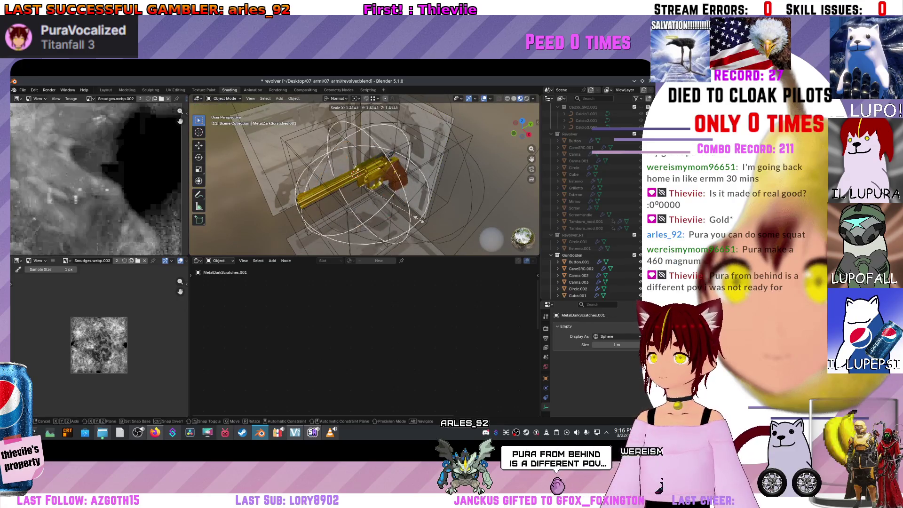
key("s")
scroll(364, 179, "up", 5)
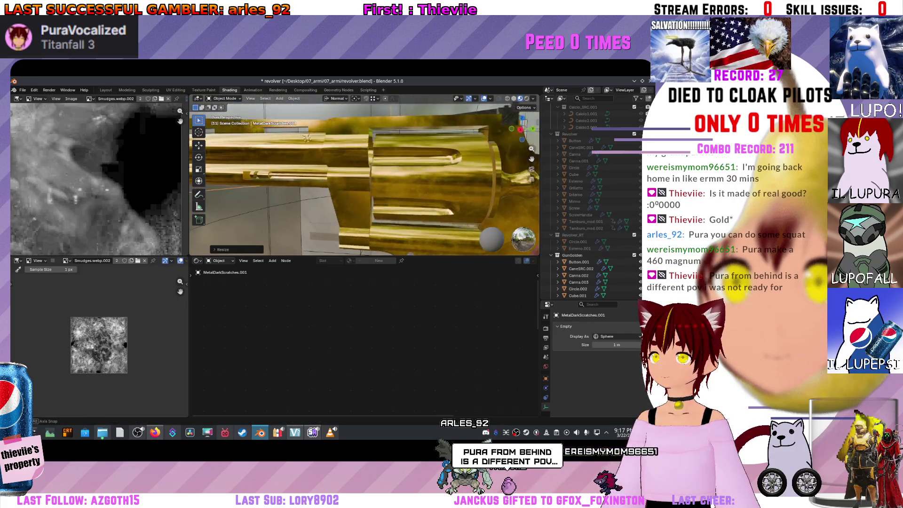
left_click_drag(309, 136, 393, 137)
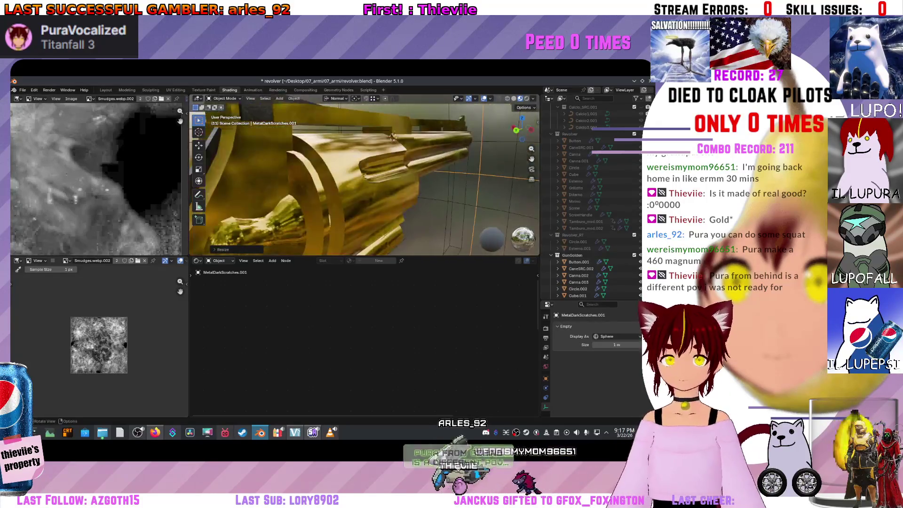
scroll(371, 146, "down", 6)
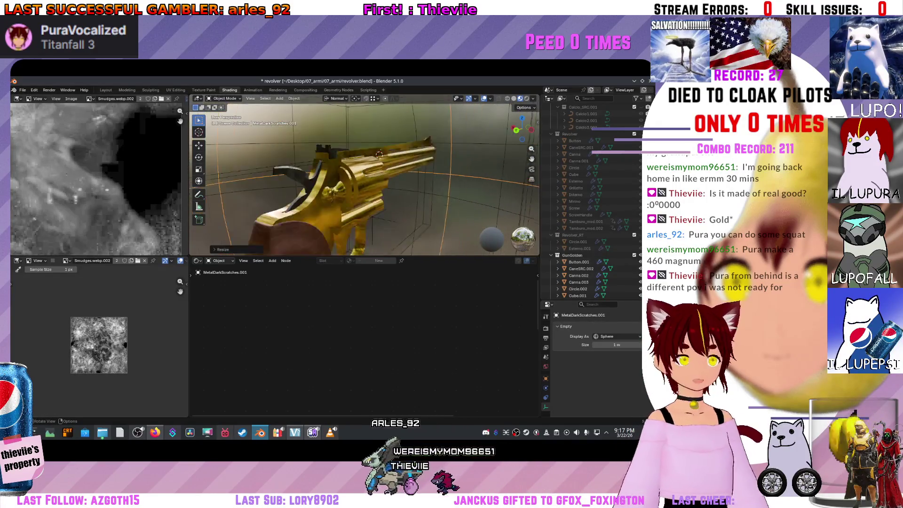
scroll(351, 157, "up", 5)
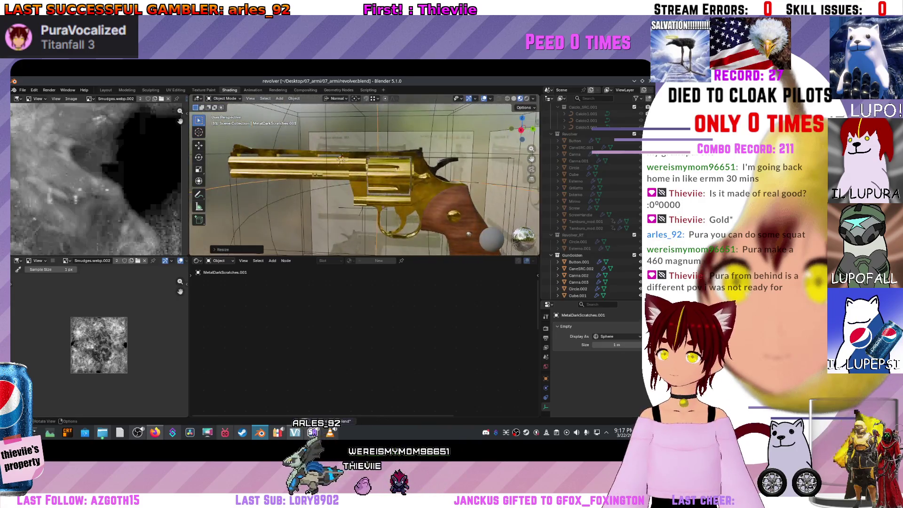
key("ctrl+s")
- Check the gold revolver from side and high angles, saving again along the way
mouse_move(350, 179)
left_mouse_down()
mouse_move(338, 179)
mouse_move(329, 153)
left_mouse_up()
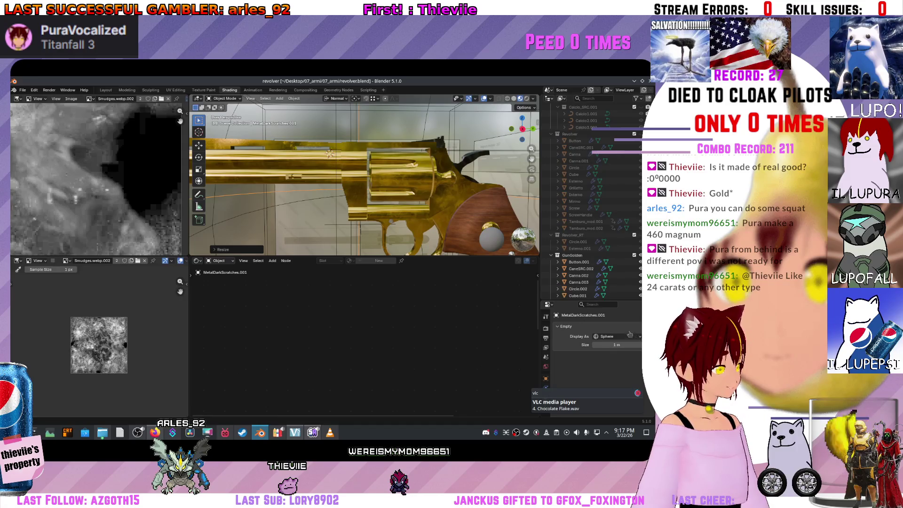
scroll(329, 153, "down", 5)
mouse_move(330, 153)
left_mouse_down()
mouse_move(363, 175)
mouse_move(353, 169)
left_mouse_up()
key("ctrl+s")
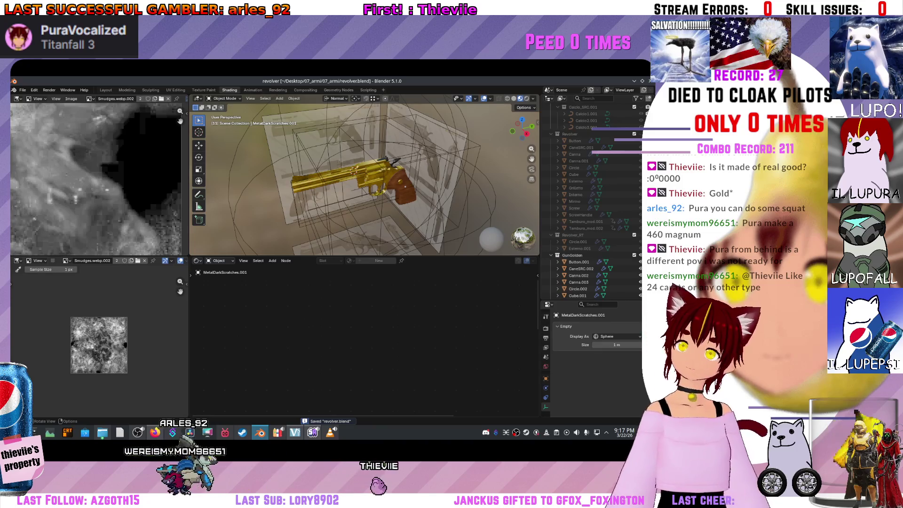
scroll(321, 160, "up", 5)
left_click_drag(321, 160, 329, 155)
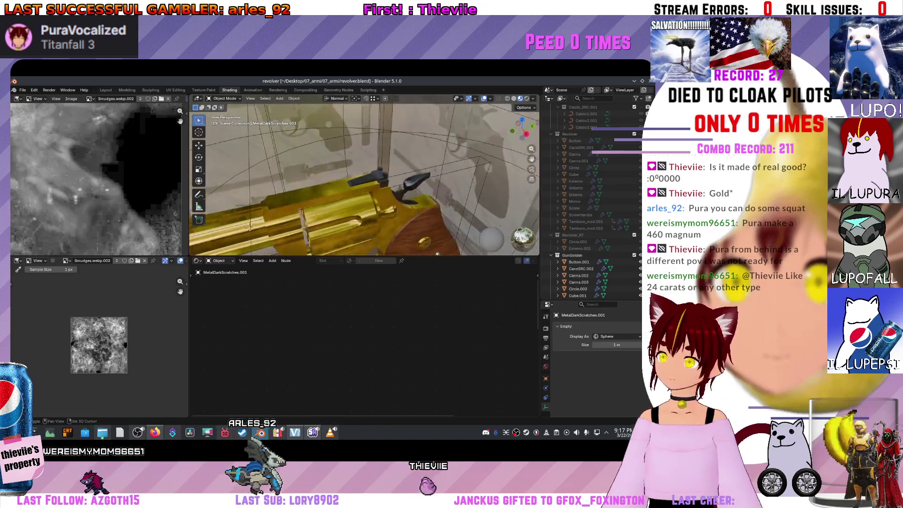
- Check the rear sight's material, then select the Dimensioni reference box
left_click(371, 178)
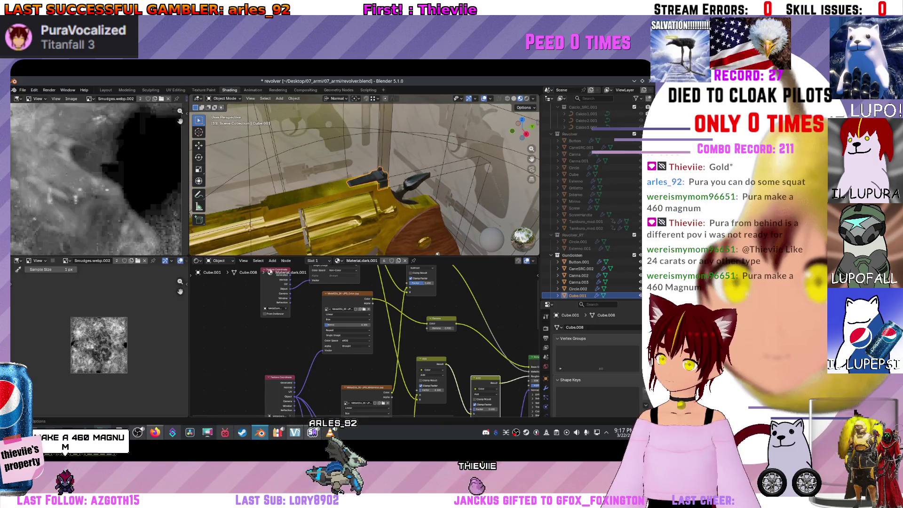
left_click(337, 261)
left_click(249, 226)
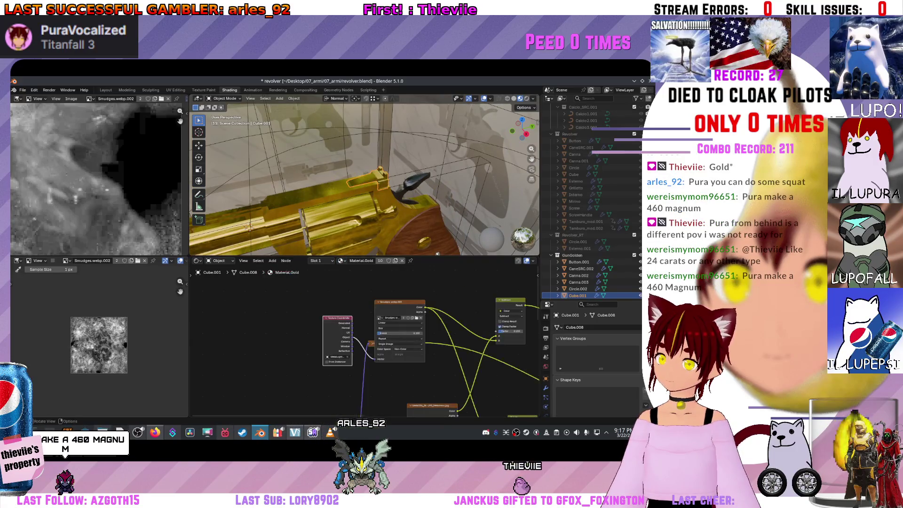
left_click(249, 227)
- Give the hammer piece CaneSRC.002 Material.Gold and save the file
left_click(410, 183)
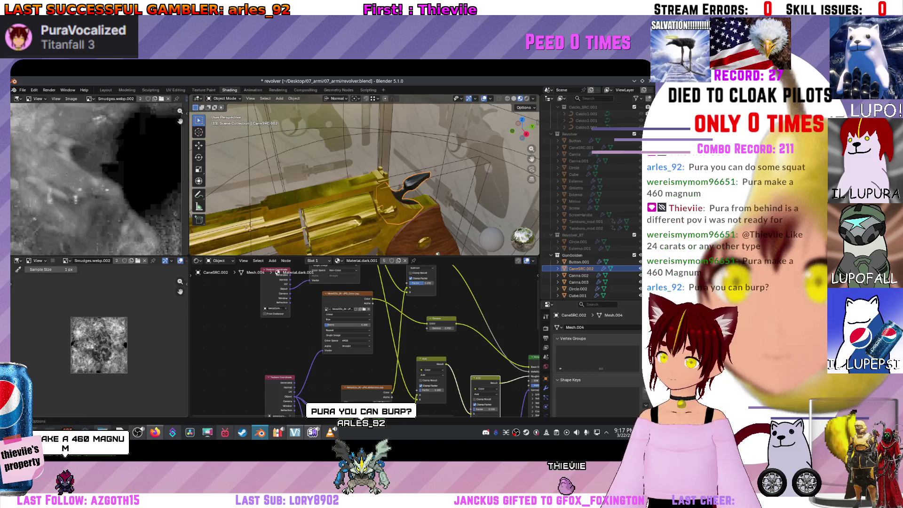
left_click(338, 260)
left_click(358, 311)
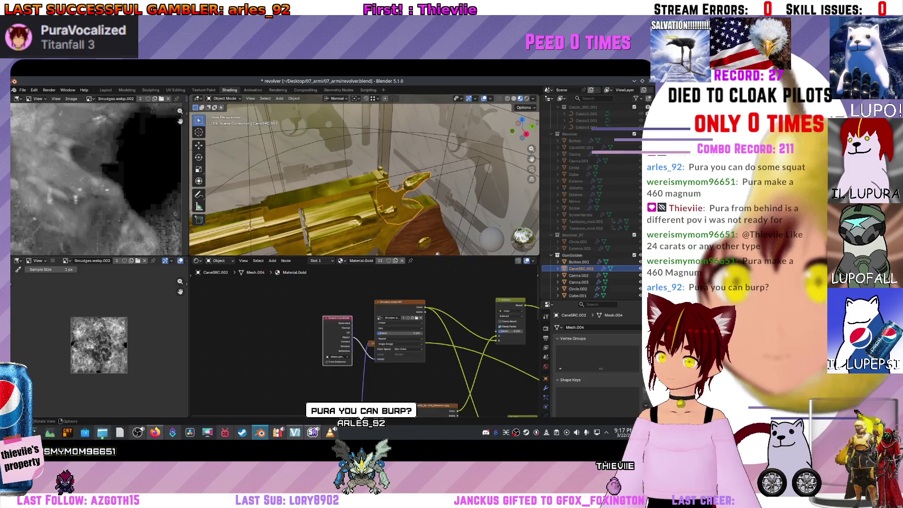
scroll(364, 188, "down", 5)
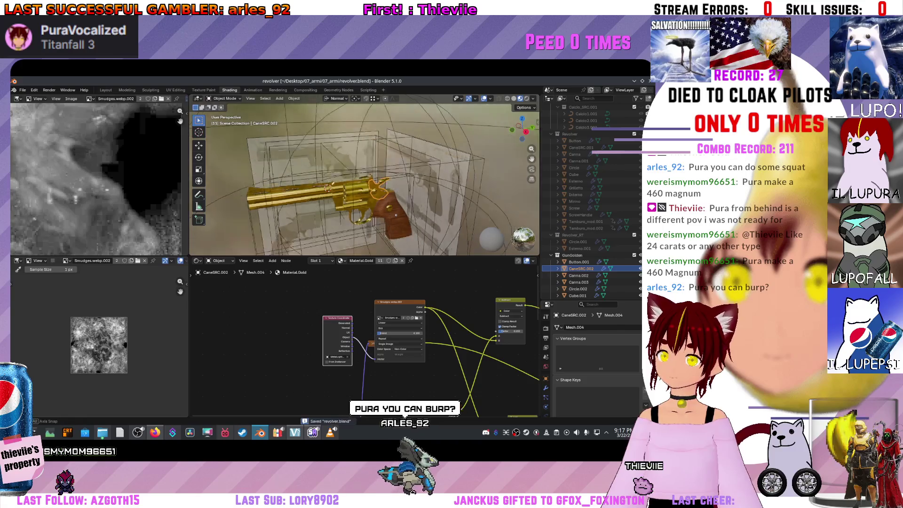
key("ctrl+s")
- Try Material.Light and then Material.dark.004 on the hammer's material slot
left_click_drag(326, 179, 261, 181)
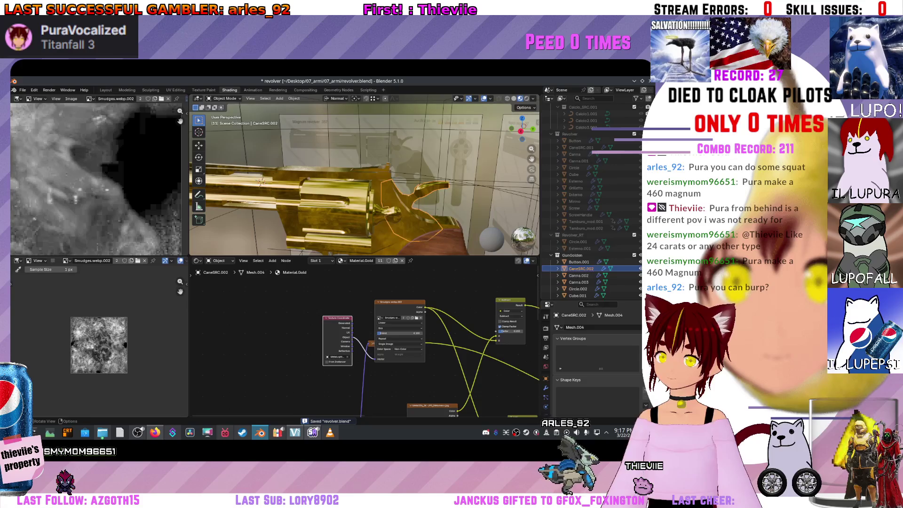
left_click(340, 260)
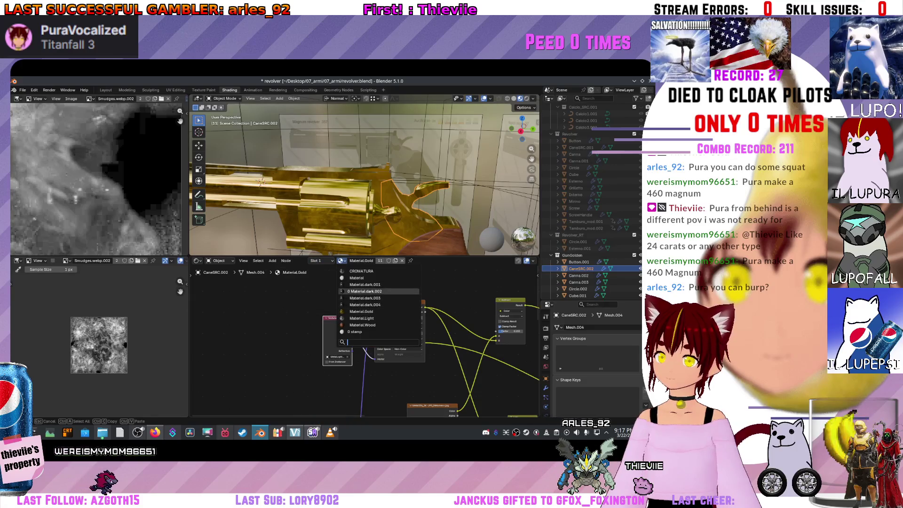
left_click(362, 319)
left_click_drag(261, 182, 308, 183)
left_click(340, 260)
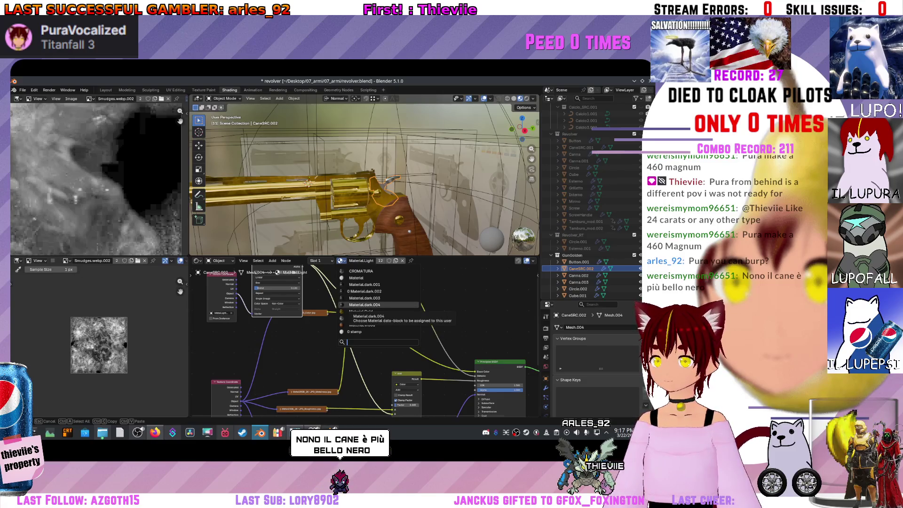
left_click(364, 304)
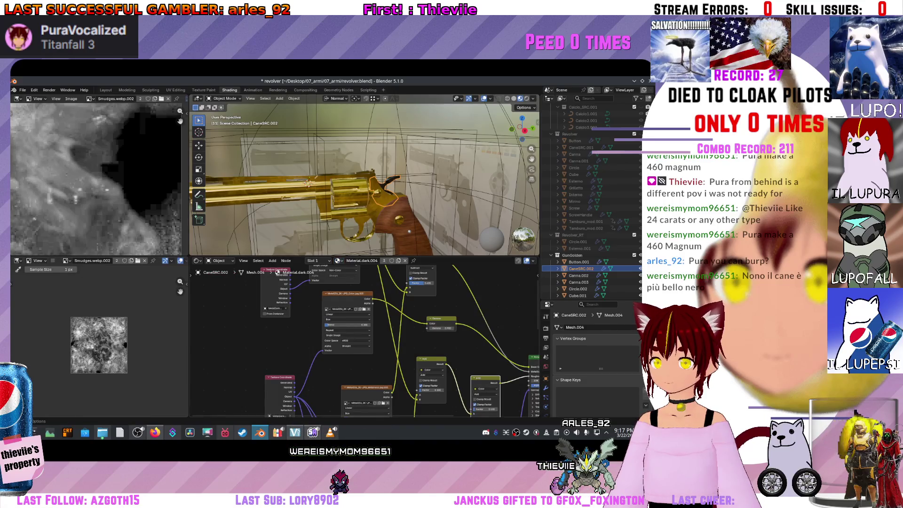
- Try Material.dark.003, settle on Material.dark.001, and save revolver.blend
left_click(338, 261)
left_click(362, 298)
left_click(339, 260)
left_click(362, 291)
left_click(338, 260)
left_click(361, 285)
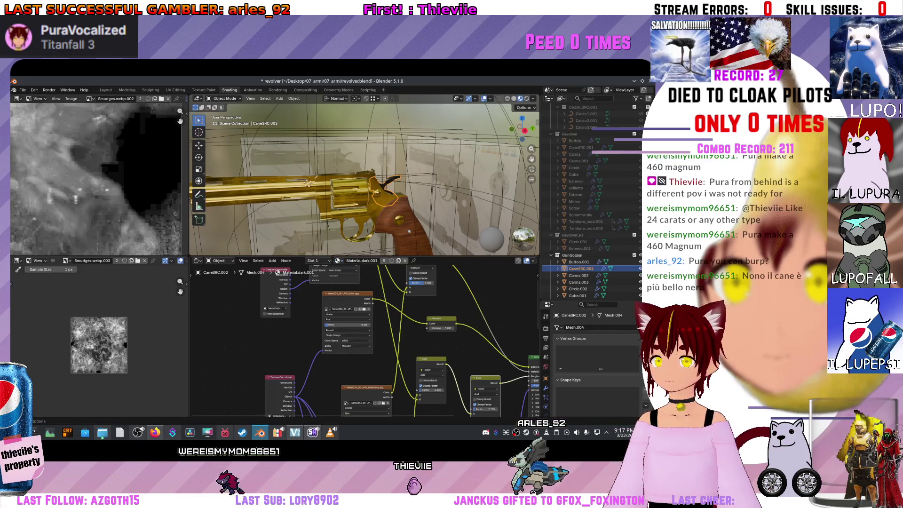
mouse_move(367, 188)
left_mouse_down()
mouse_move(348, 160)
mouse_move(329, 198)
left_mouse_up()
key("ctrl+s")
- Briefly try Material.dark.002, revert to Material.dark.001, and hide the gold revolver copy
scroll(364, 175, "up", 5)
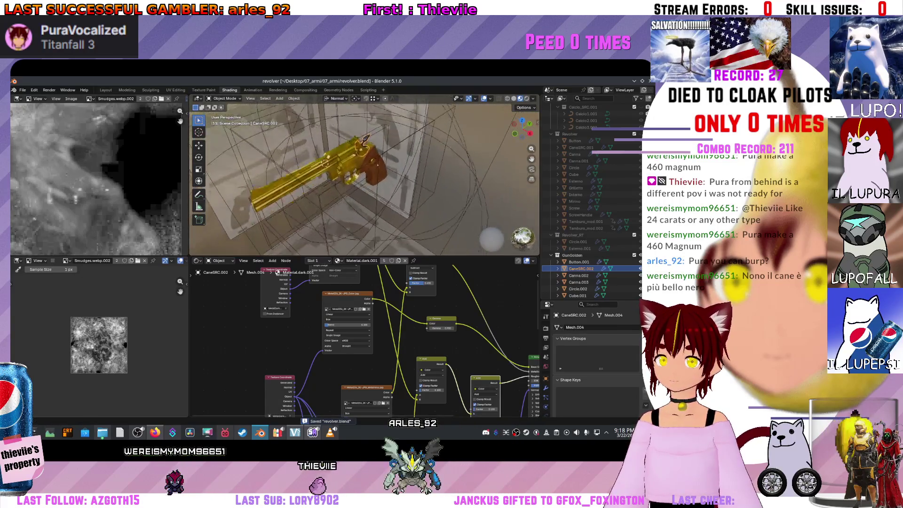
left_click_drag(364, 175, 350, 176)
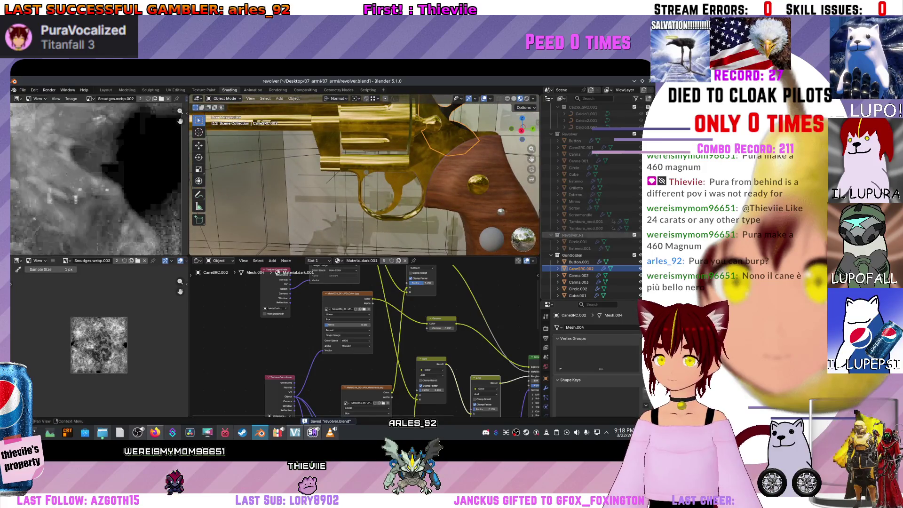
left_click(338, 260)
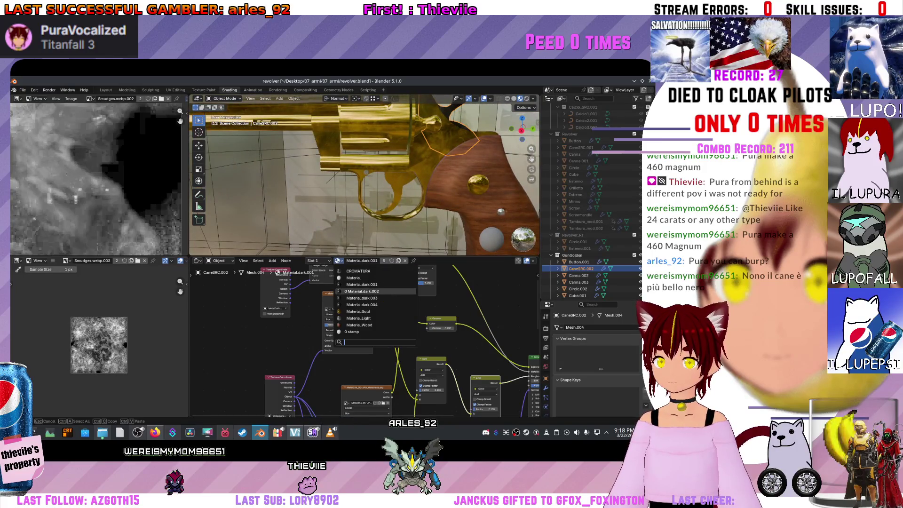
key("Return")
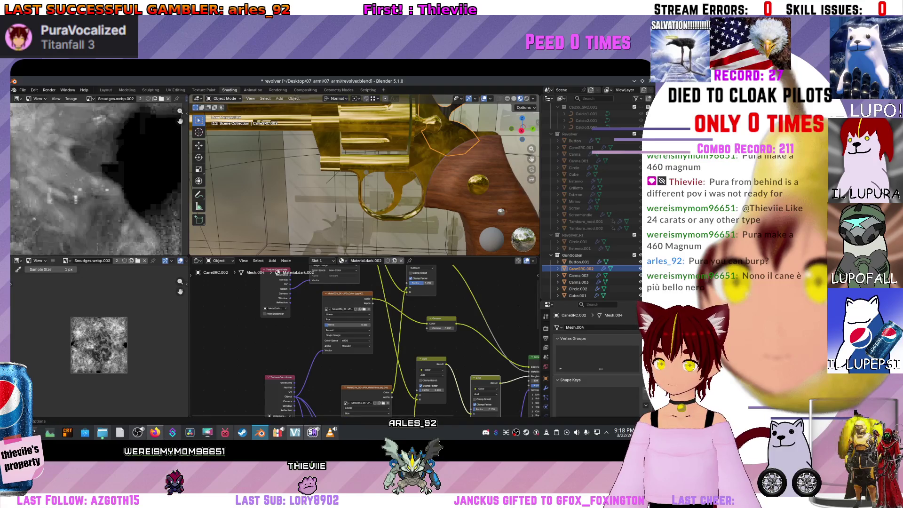
left_click(342, 261)
left_click(372, 282)
left_click(337, 260)
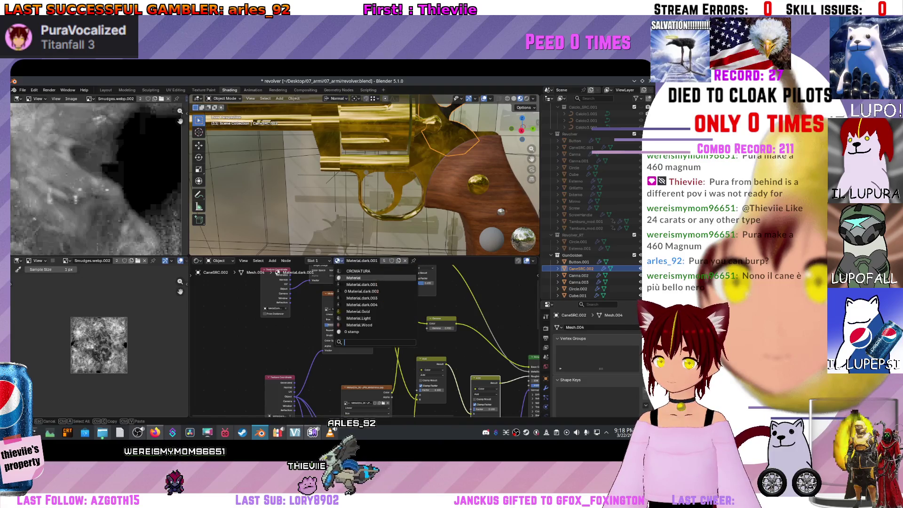
key("Escape")
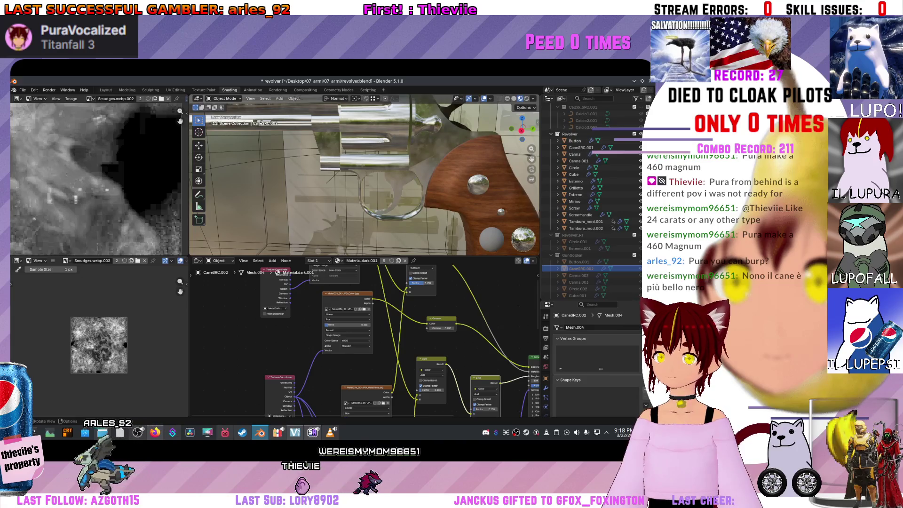
- Select the hammer, Mirino sight and metal light smudges empty, framing the empty in view
scroll(364, 174, "down", 3)
left_click(420, 127)
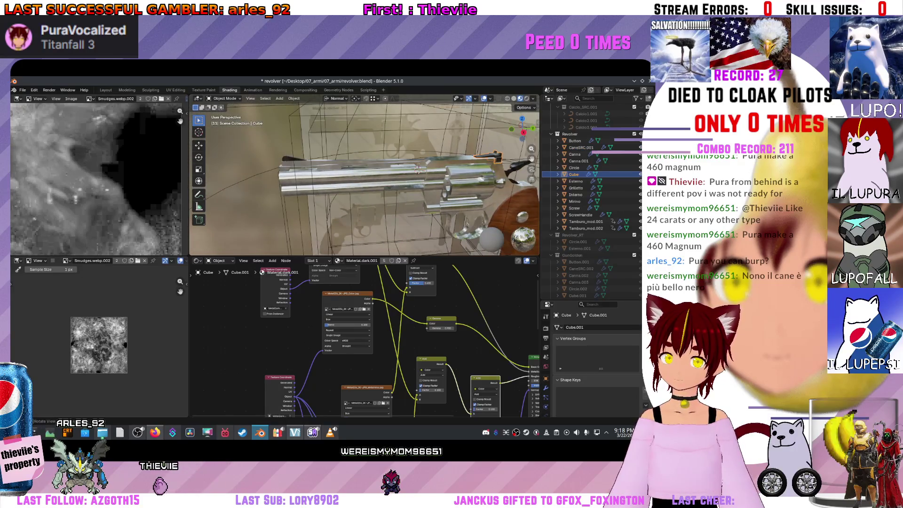
left_click(574, 200)
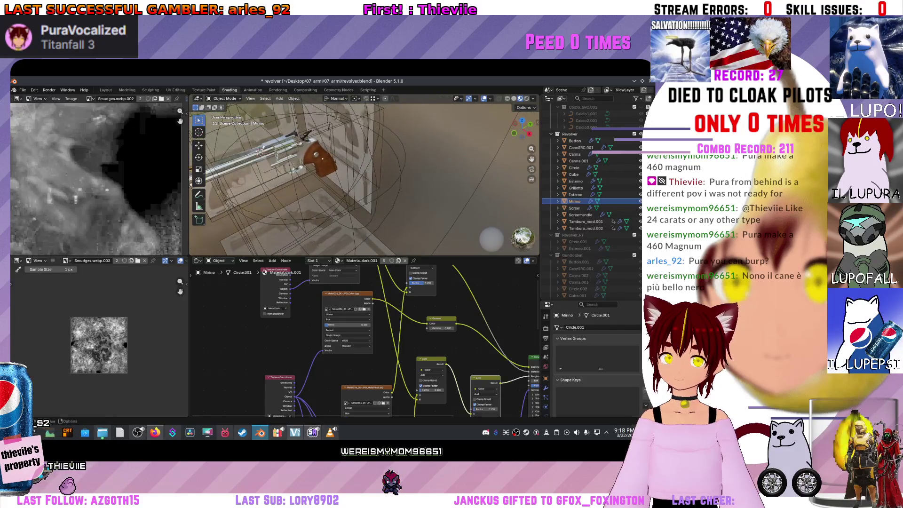
left_click(384, 183)
key("KP_Decimal")
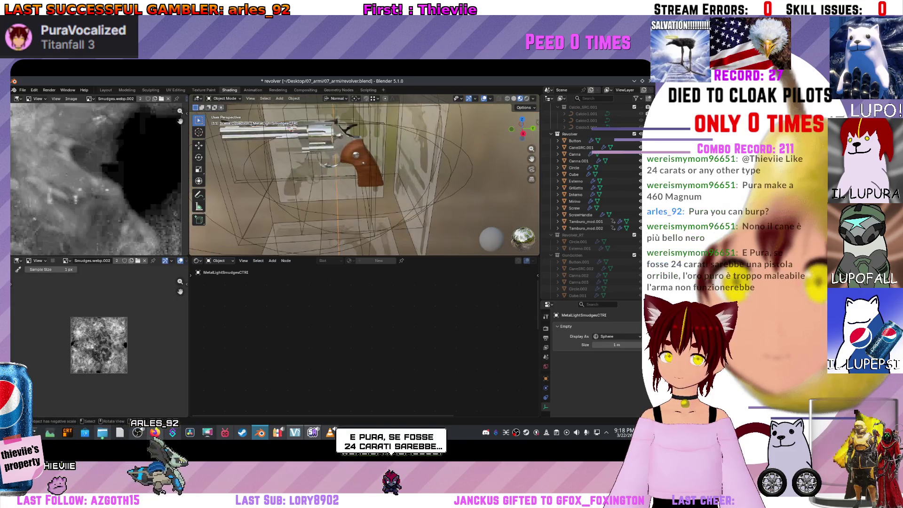
- Assign the plain Material material to the MetalWood control box
left_click(399, 212)
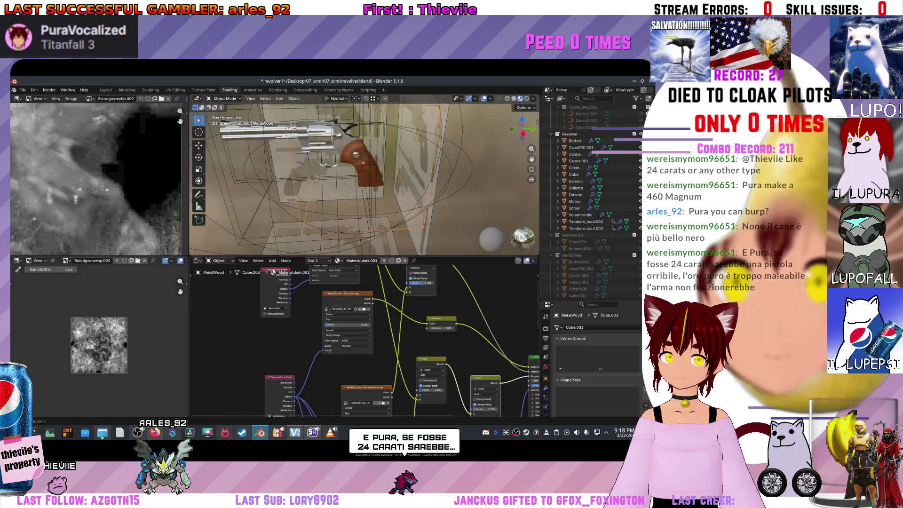
left_click(337, 260)
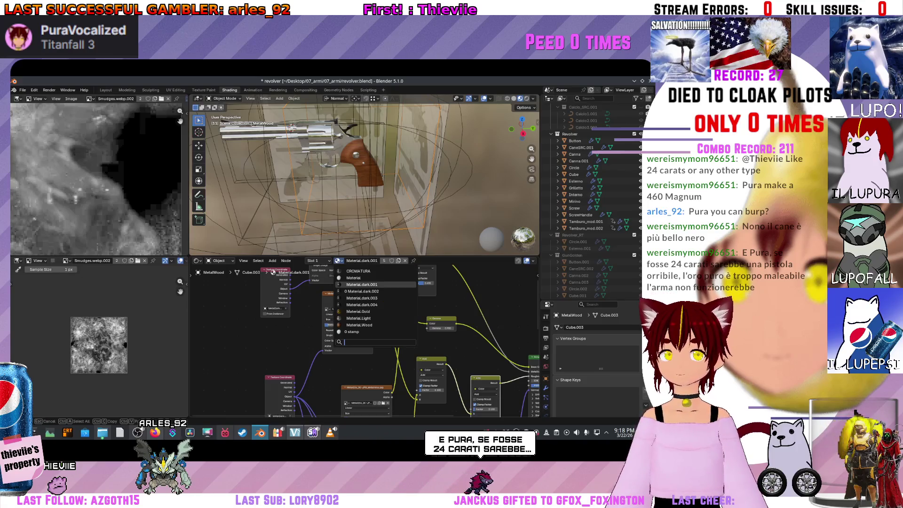
left_click(358, 281)
left_click_drag(522, 127, 510, 124)
key("z")
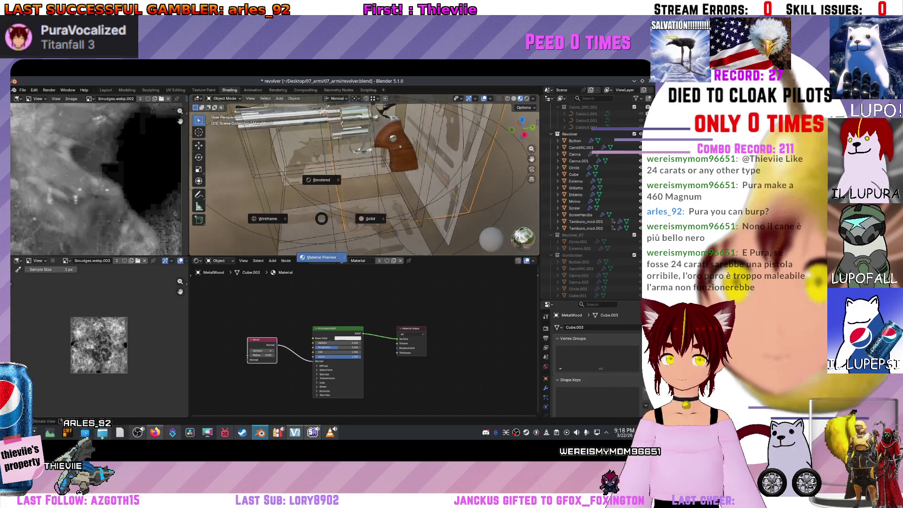
left_click(321, 257)
- Give the MetalLightControl box the plain Material material as well
left_click(322, 219)
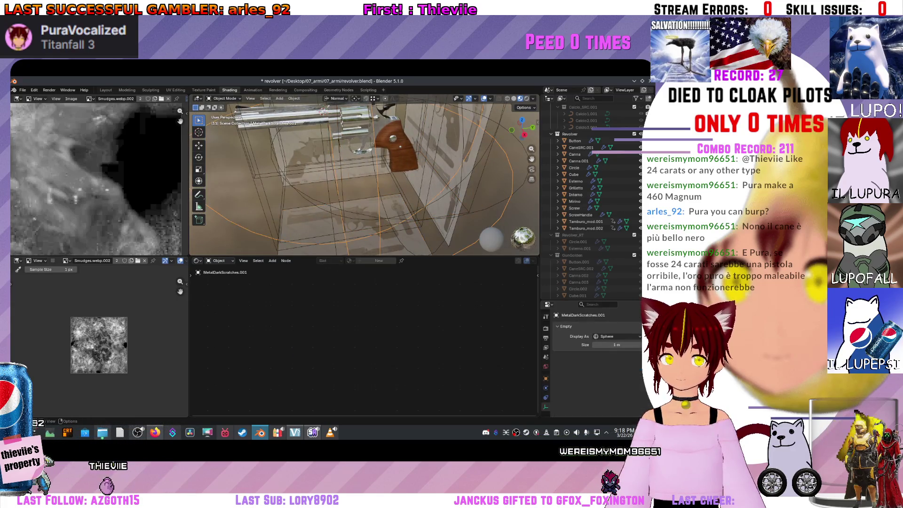
left_click(440, 197)
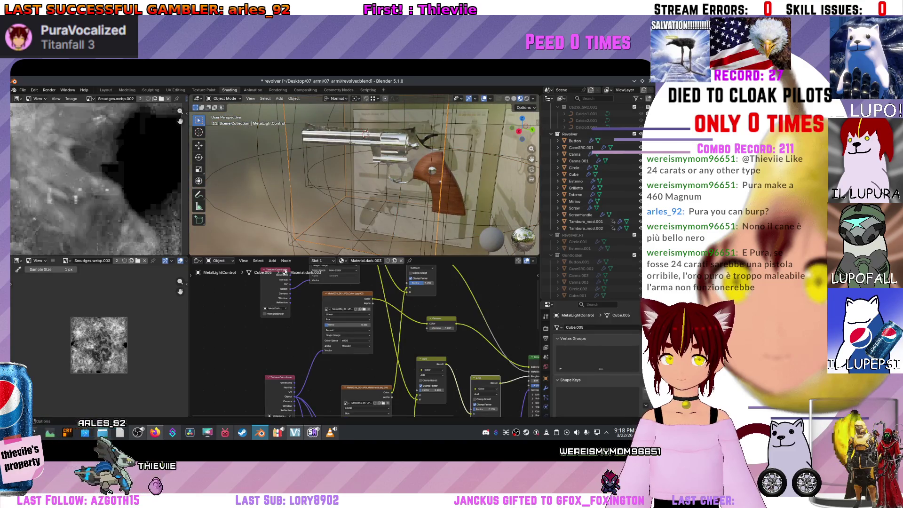
left_click(342, 261)
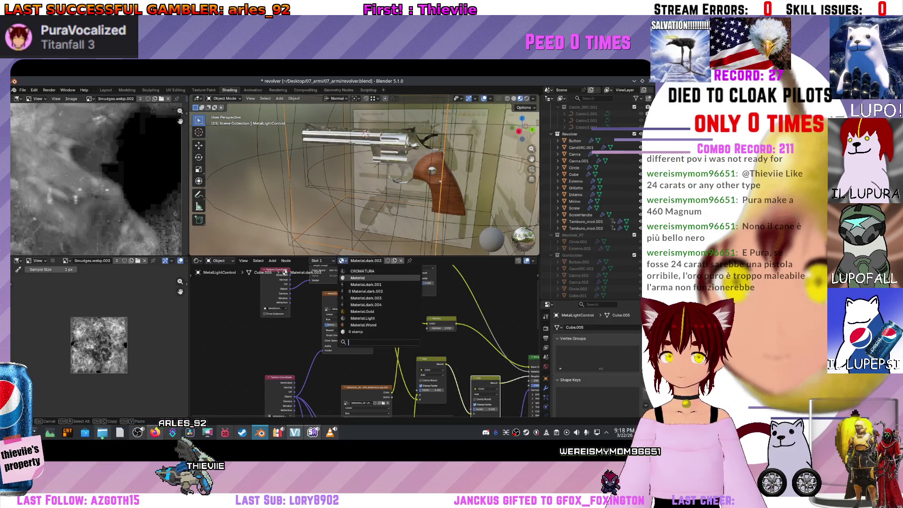
left_click(357, 278)
left_click(440, 197)
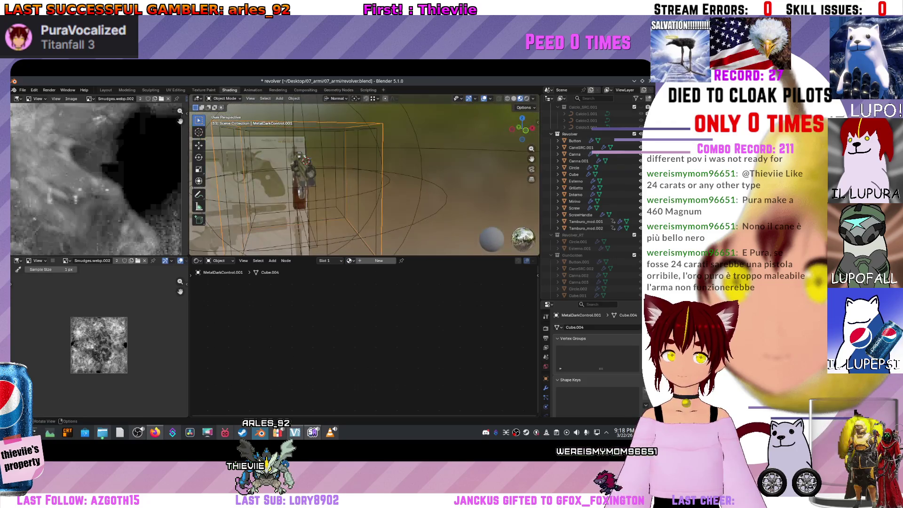
- Remove the MetalWood box's material slot
left_click(445, 200)
left_click(357, 188)
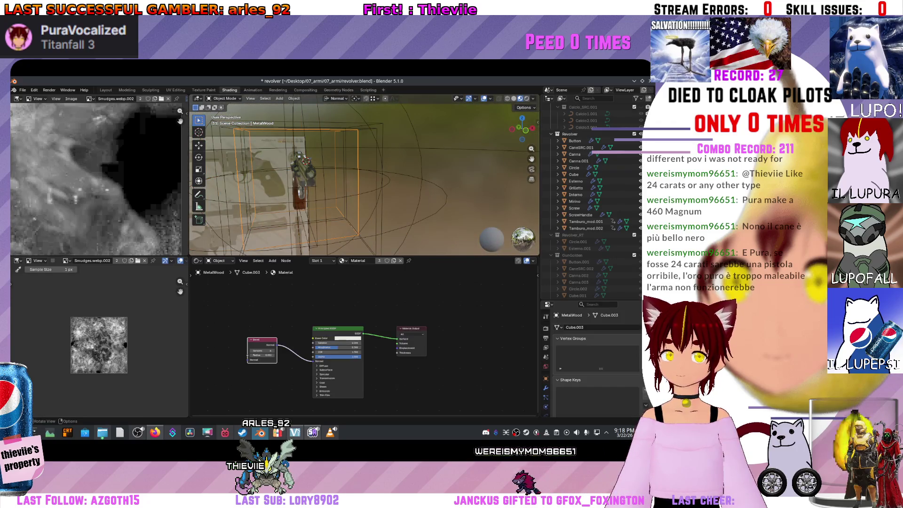
scroll(598, 372, "down", 5)
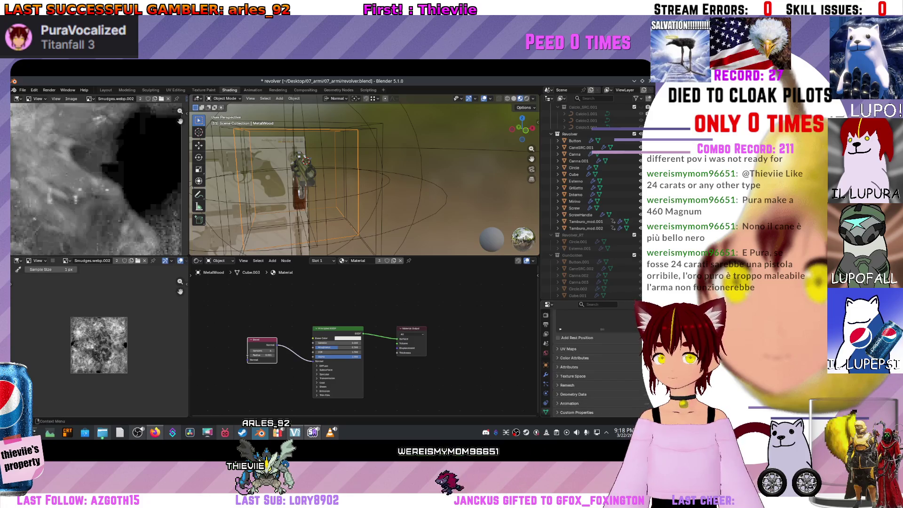
left_click(546, 400)
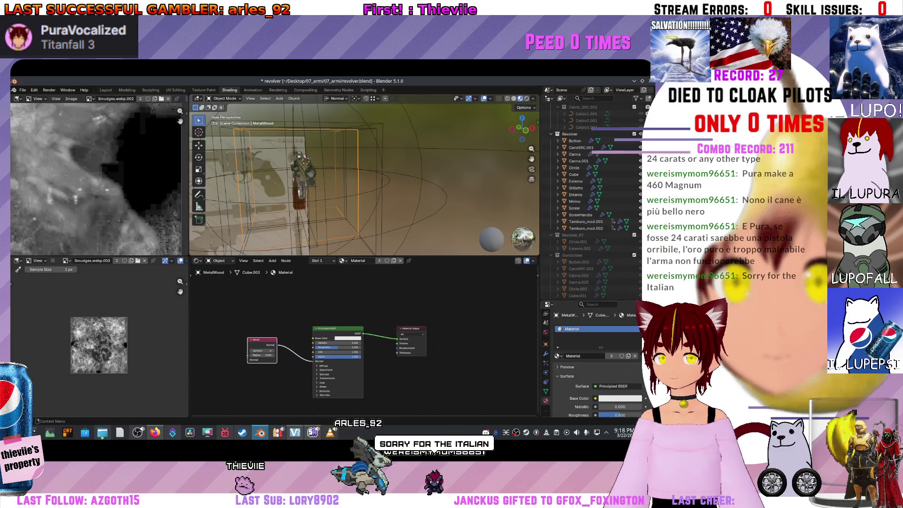
left_click(644, 340)
- Cycle through the overlapping control objects to select the MetalDarkControl.001 box
left_click(301, 188)
left_click(301, 188)
left_click(301, 188)
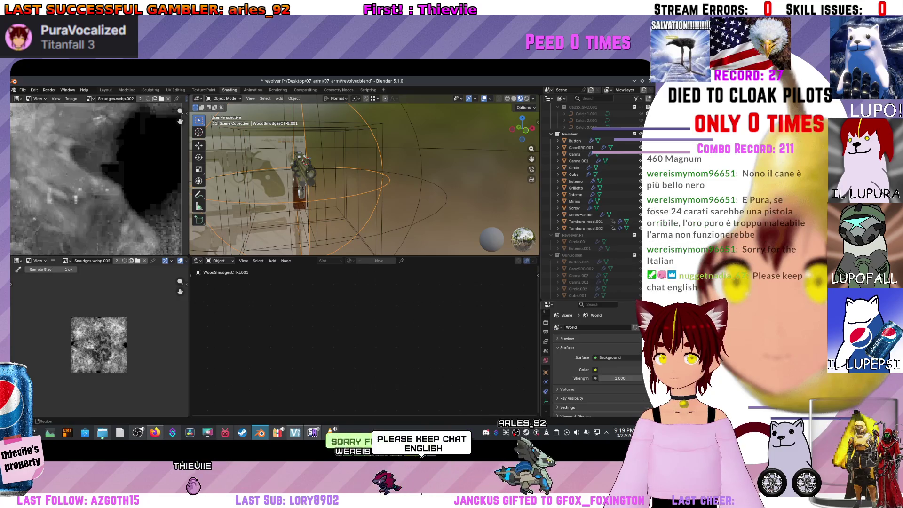
left_click(301, 188)
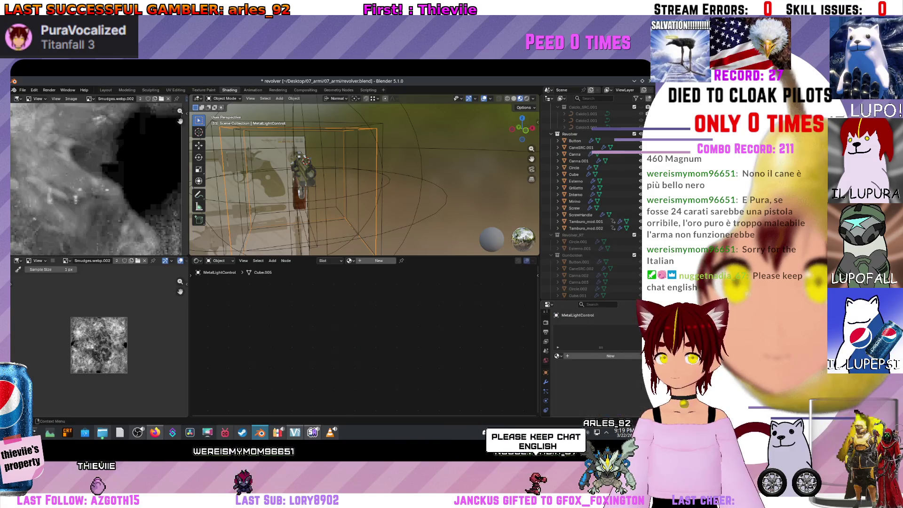
left_click(301, 188)
left_click(301, 188)
left_click(301, 188)
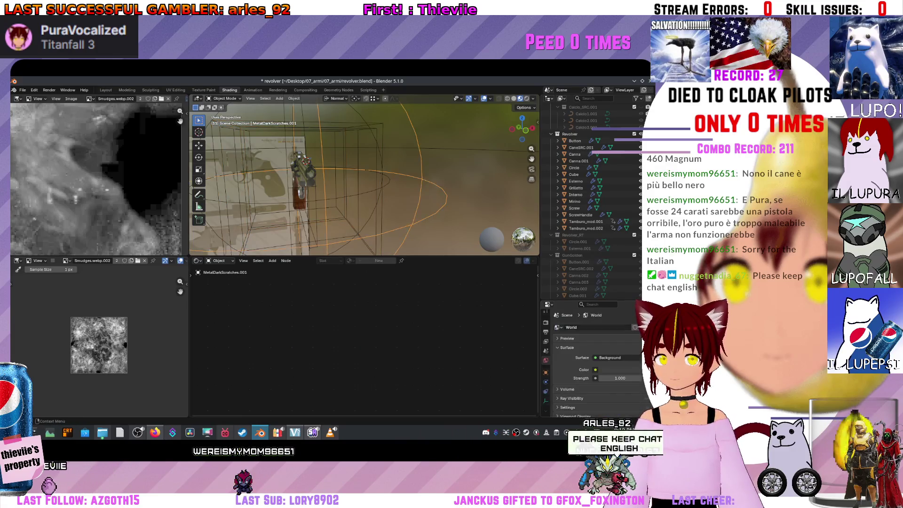
left_click(379, 197)
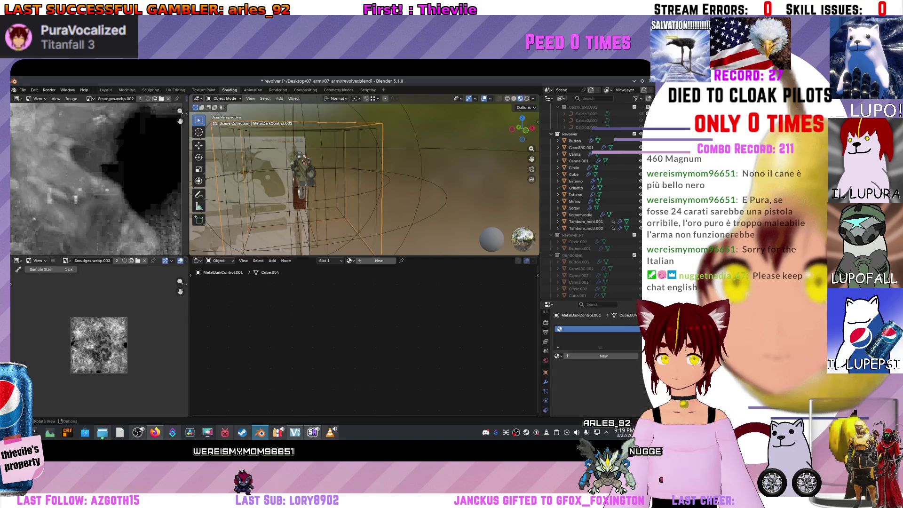
- Save revolver.blend and zoom in to look down the silver revolver's barrel
scroll(364, 178, "down", 5)
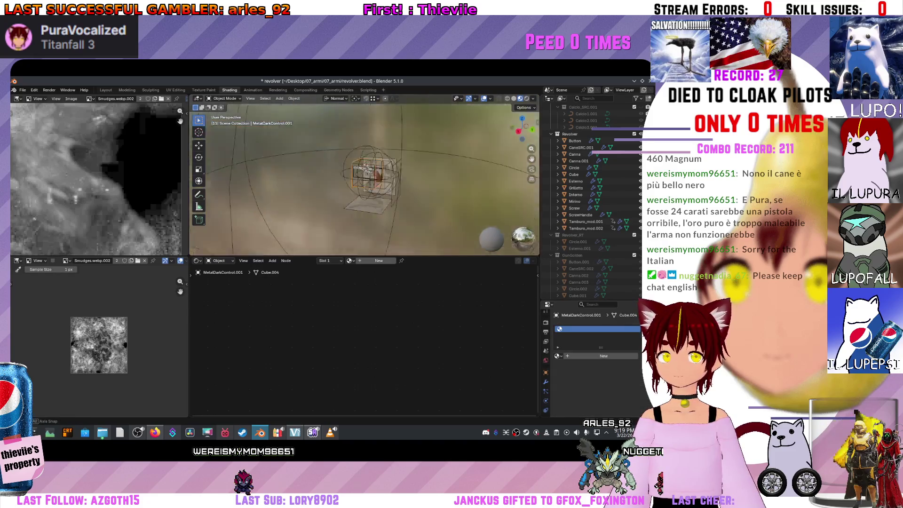
key("ctrl+s")
scroll(281, 146, "up", 8)
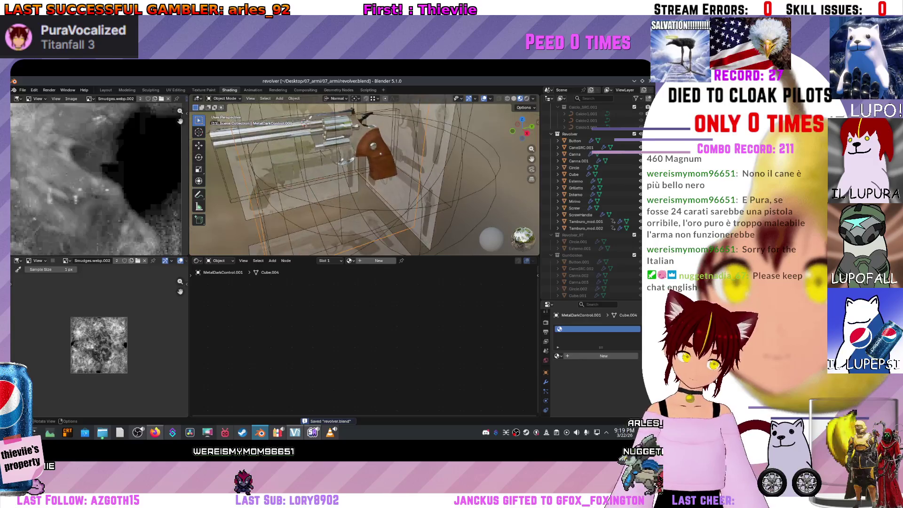
scroll(280, 146, "up", 1)
scroll(280, 146, "up", 6)
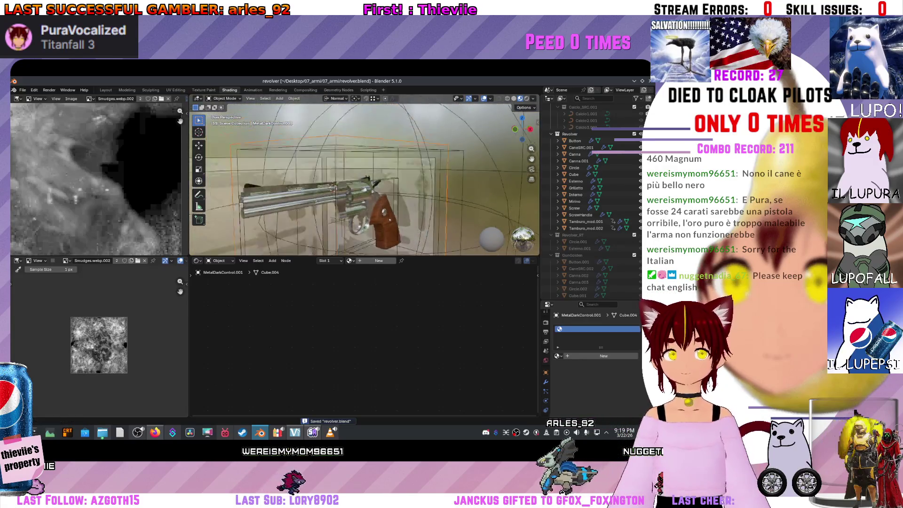
mouse_move(281, 147)
left_mouse_down()
mouse_move(315, 134)
mouse_move(357, 160)
left_mouse_up()
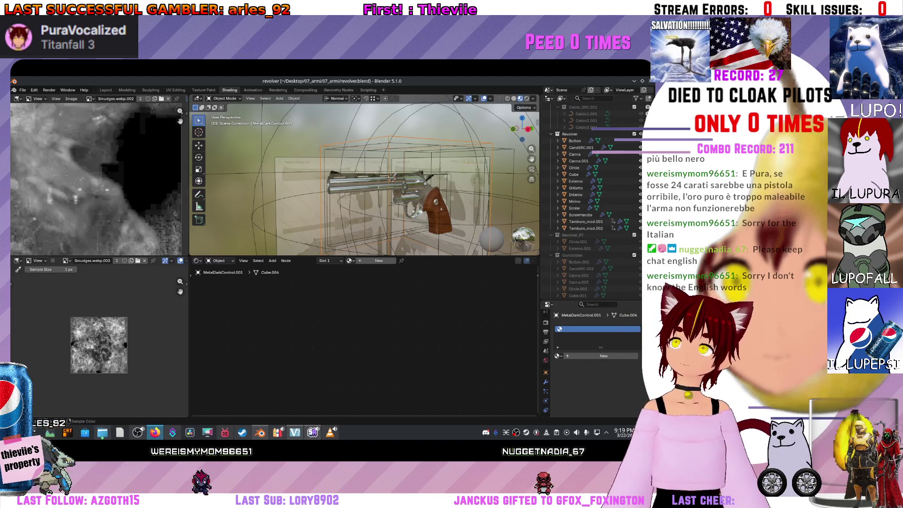
- Turn the duplicate revolver gold, save revolver.blend, and switch to OBS Studio
scroll(587, 272, "down", 5)
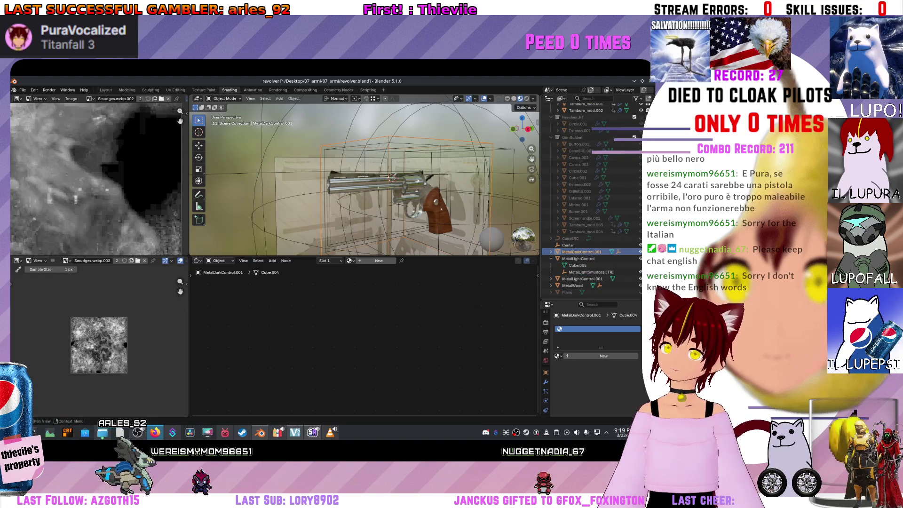
scroll(591, 198, "up", 5)
left_click(633, 137)
scroll(364, 179, "up", 5)
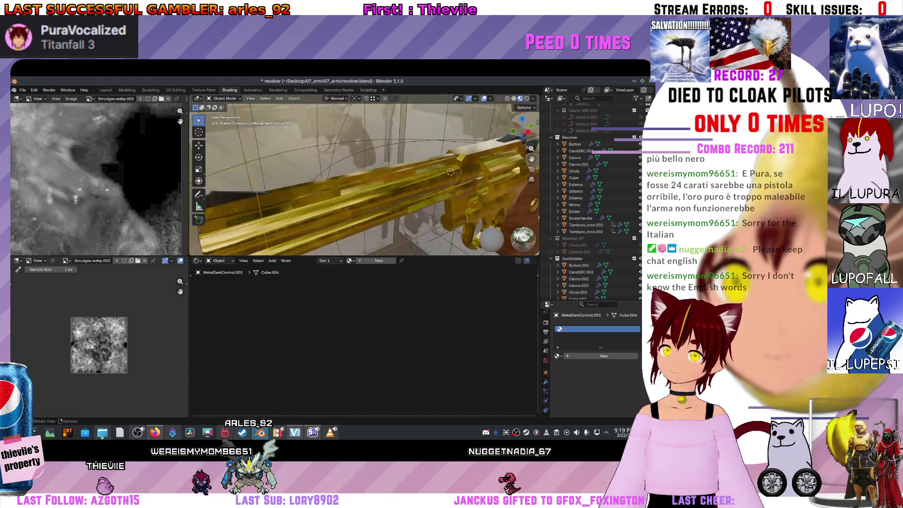
scroll(364, 179, "down", 5)
scroll(365, 178, "up", 5)
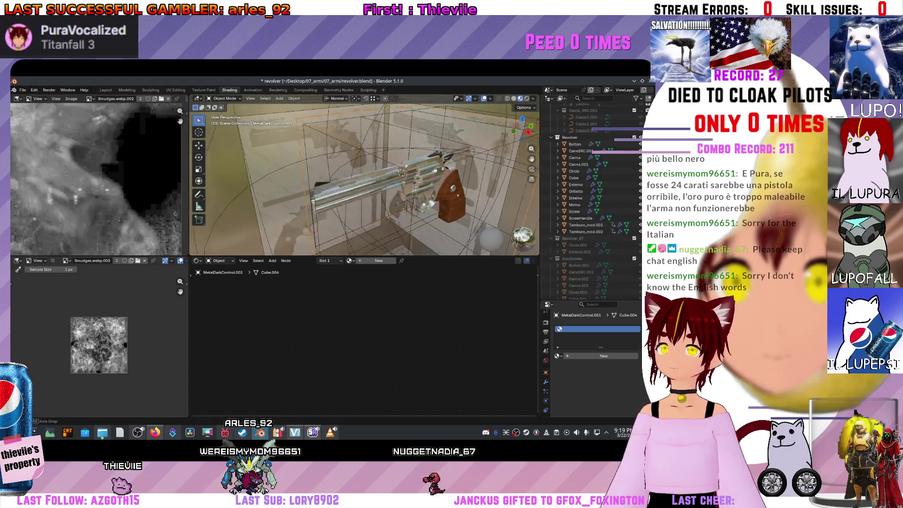
scroll(415, 144, "down", 5)
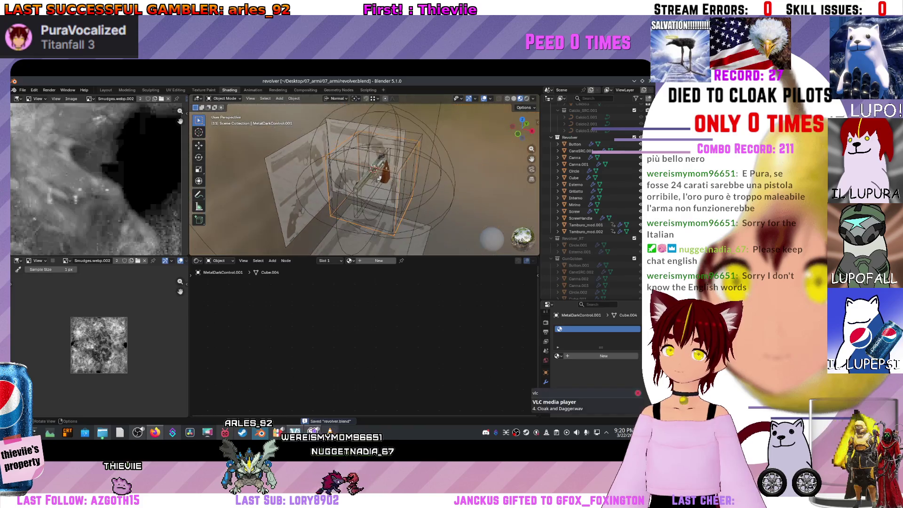
key("ctrl+s")
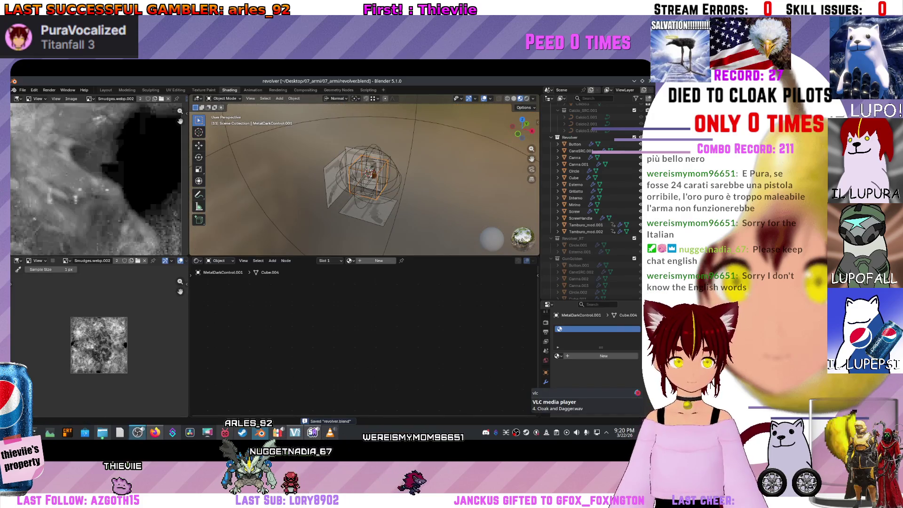
key("alt+Tab")
scroll(61, 348, "down", 5)
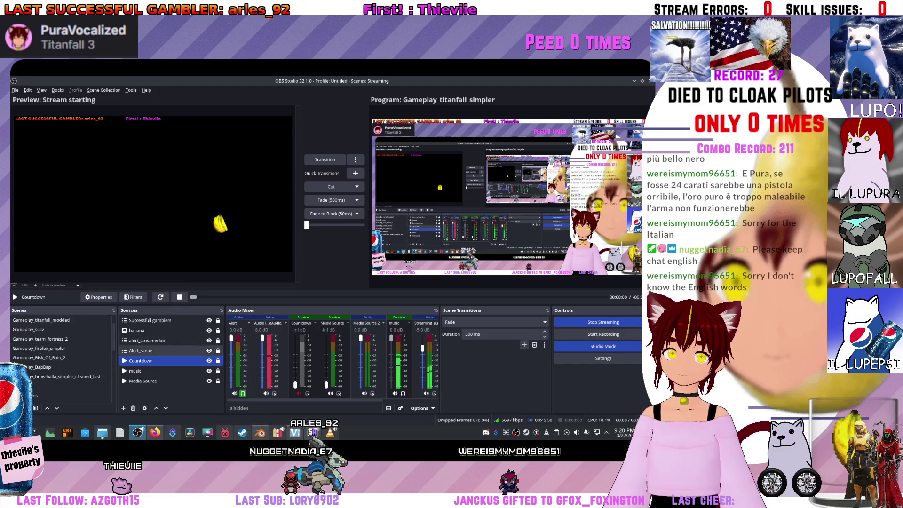
- Select the Gameplay_titanfall_simpler scene and turn on the 'touched' message source
scroll(62, 358, "up", 5)
left_click(40, 329)
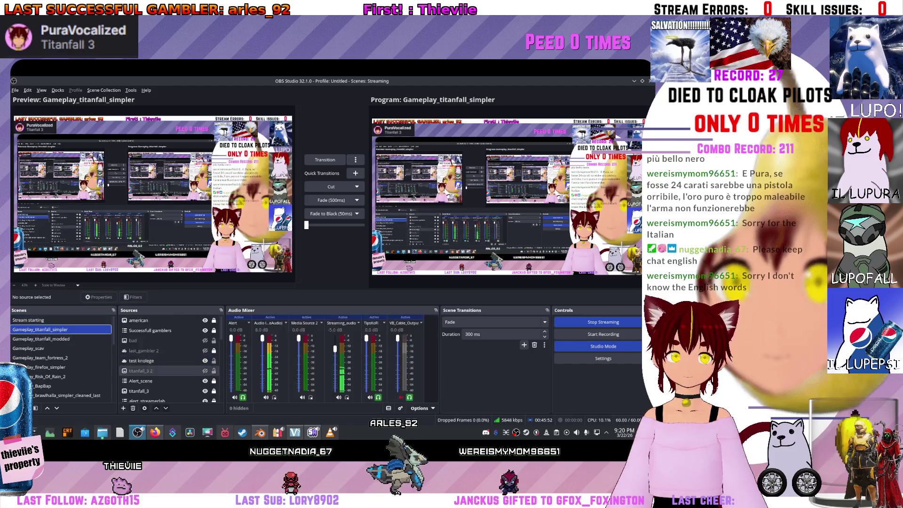
left_click(204, 380)
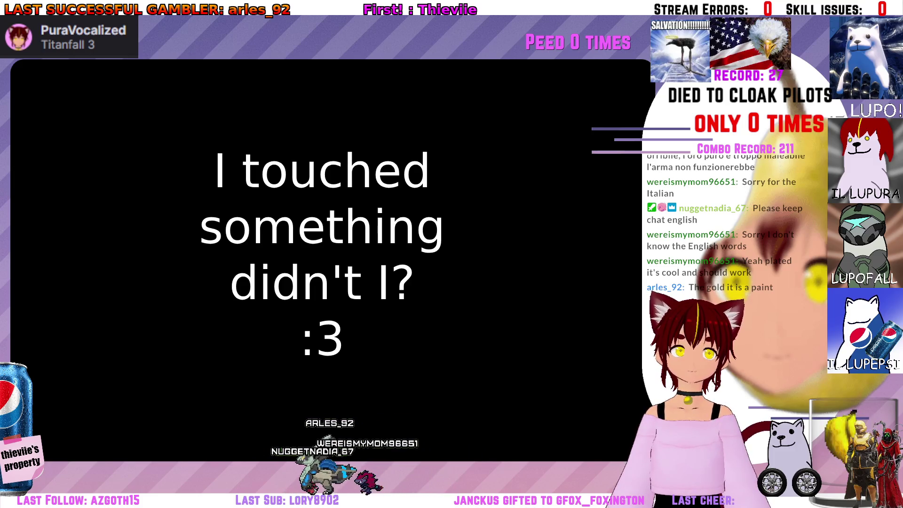
- Bring the stream back from the message screen to Unity's test_road scene
mouse_move(375, 37)
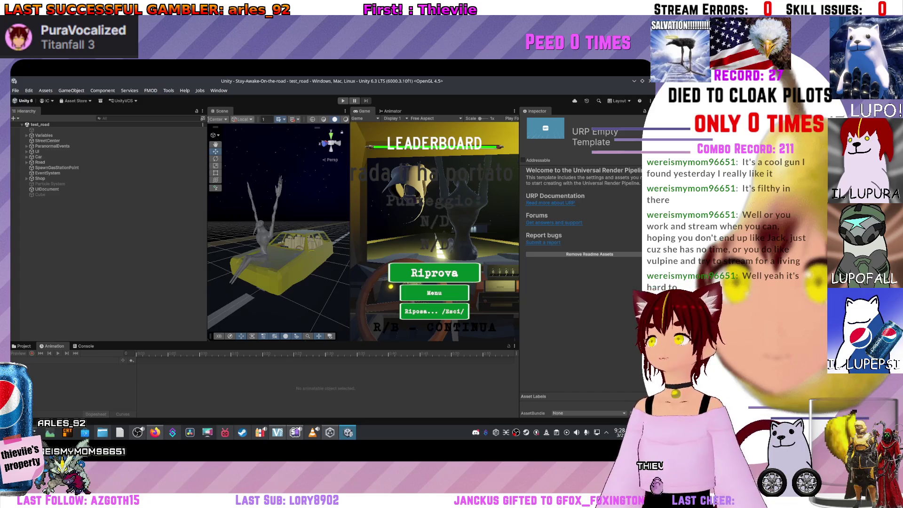
- Fly the Scene view around the grey figure and the whole yellow car, widening the Scene panel
scroll(279, 230, "up", 2)
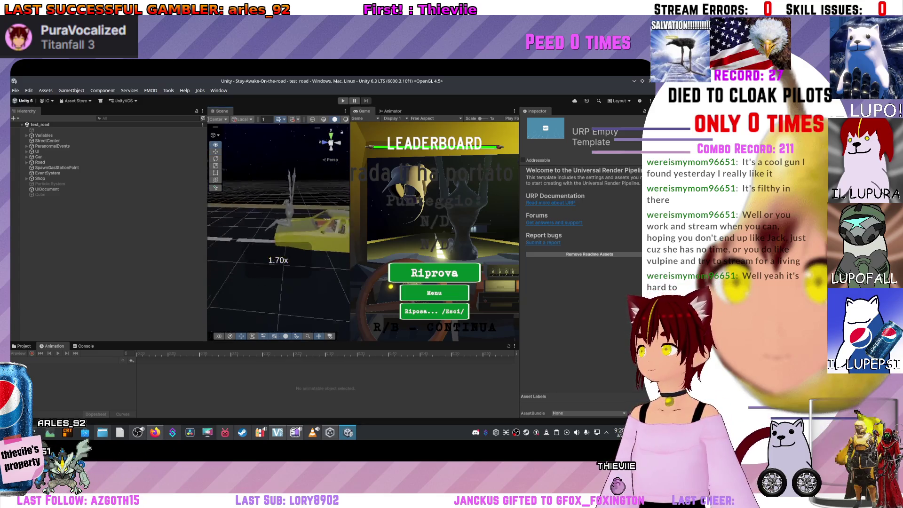
key("w")
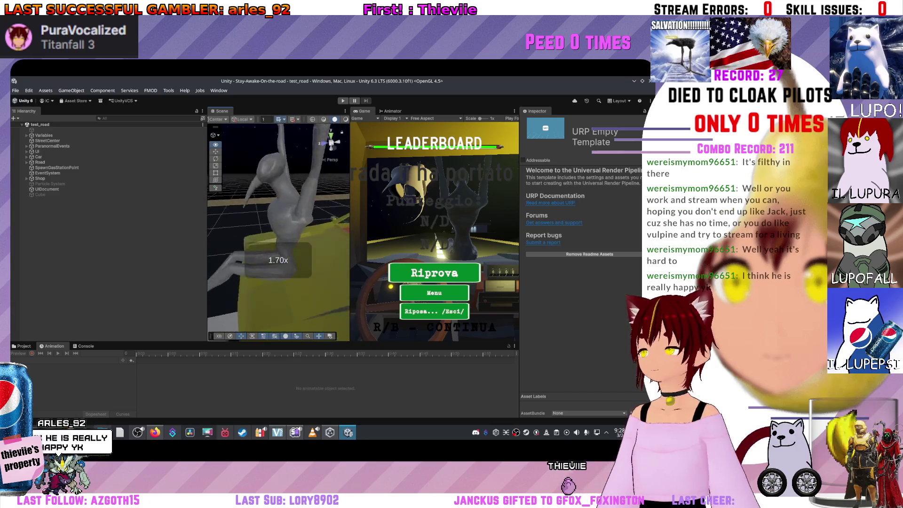
scroll(278, 230, "up", 1)
key("s")
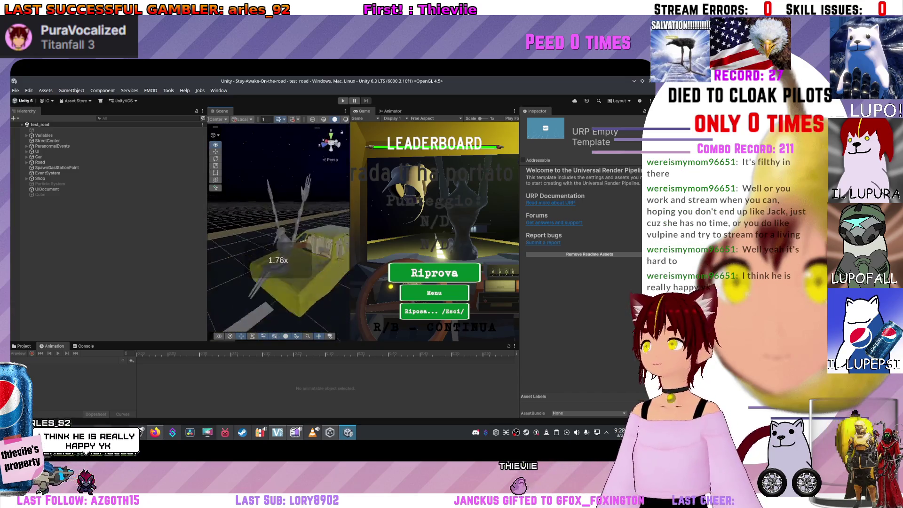
scroll(278, 230, "up", 1)
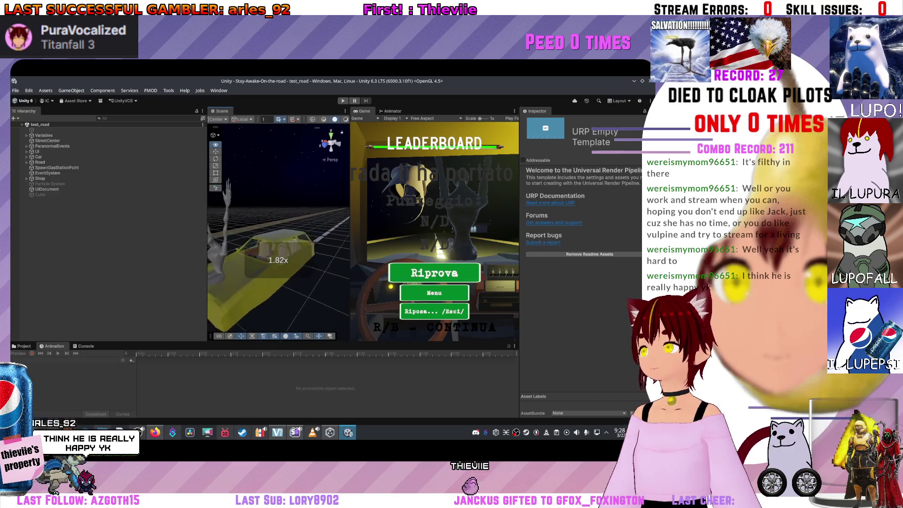
key("w")
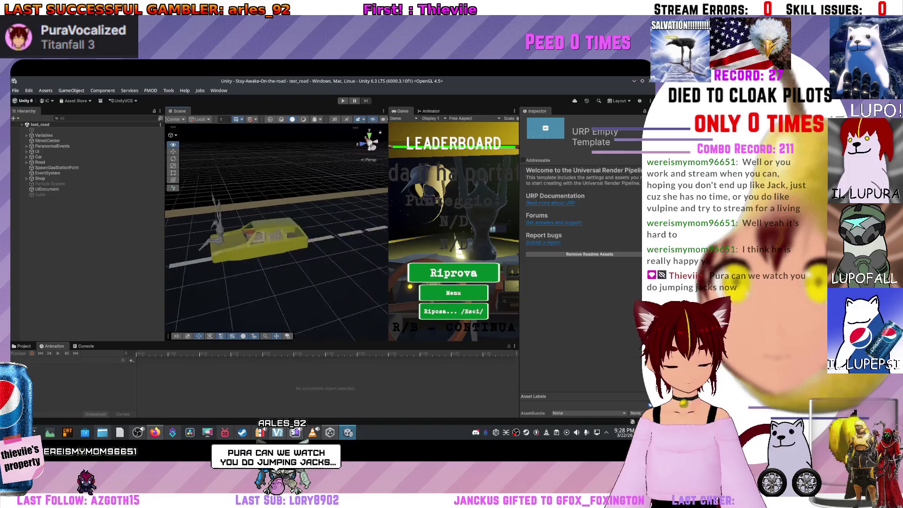
scroll(276, 231, "down", 2)
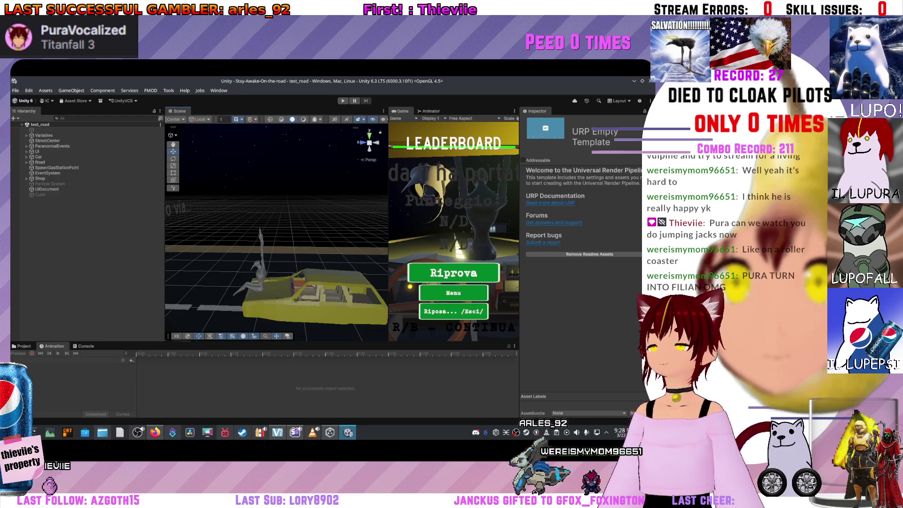
- Look over the car on the road, widen the Game view, and enter Play mode
key("w")
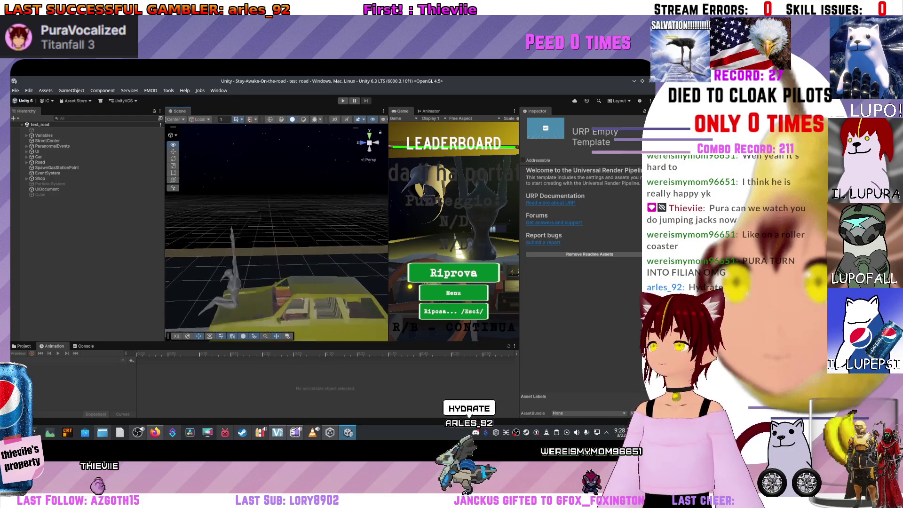
key("w")
key("s")
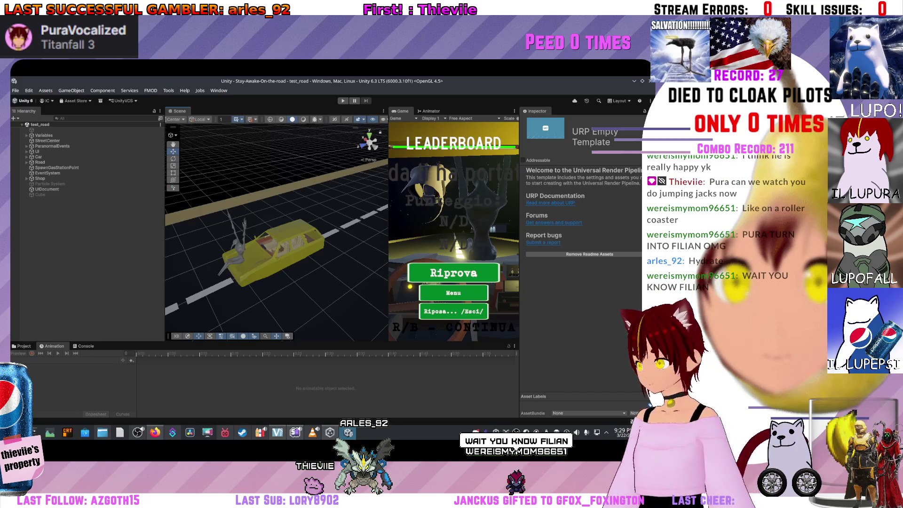
scroll(277, 231, "up", 2)
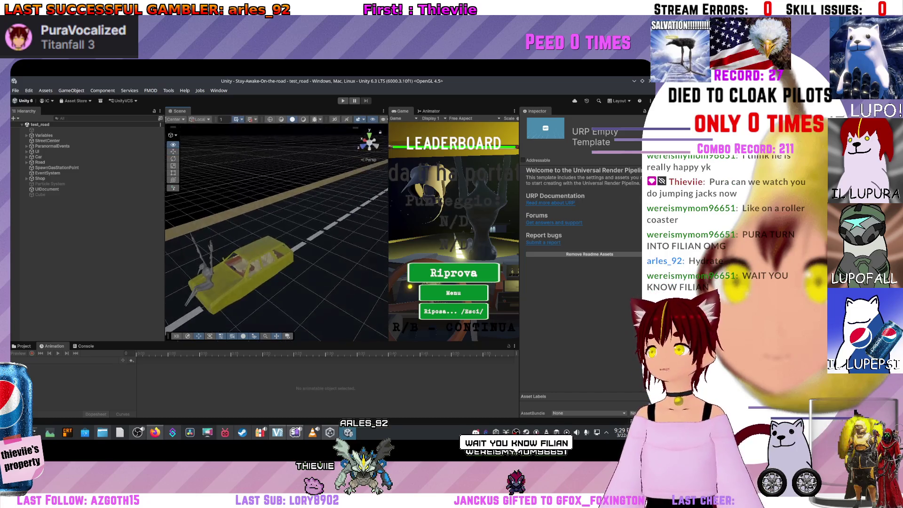
scroll(276, 230, "down", 2)
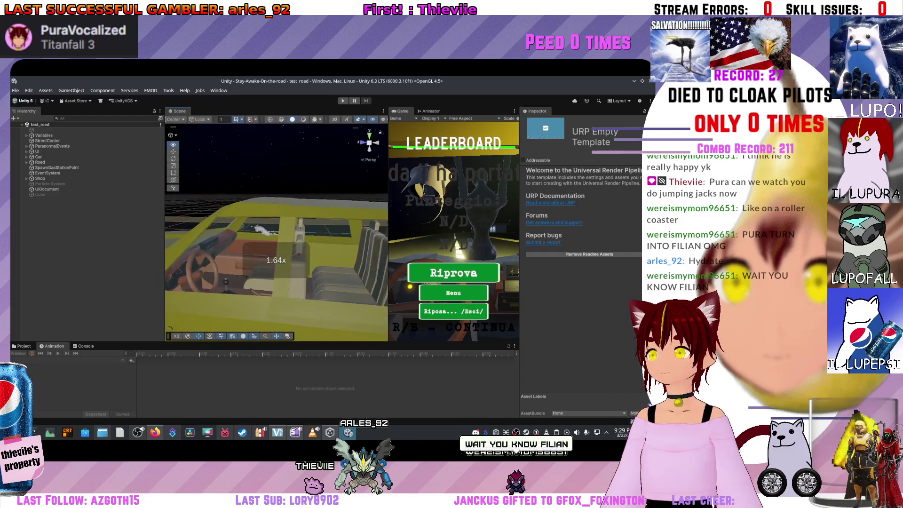
scroll(276, 230, "down", 5)
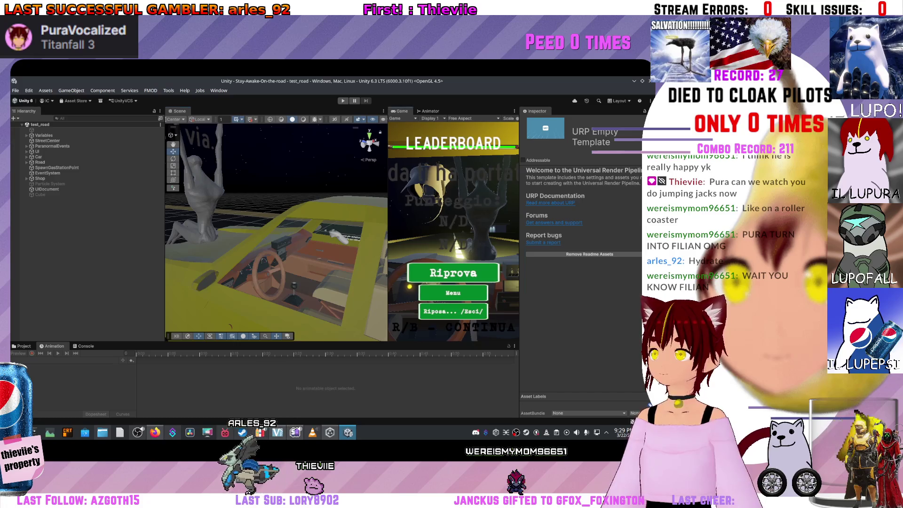
left_click_drag(388, 226, 285, 226)
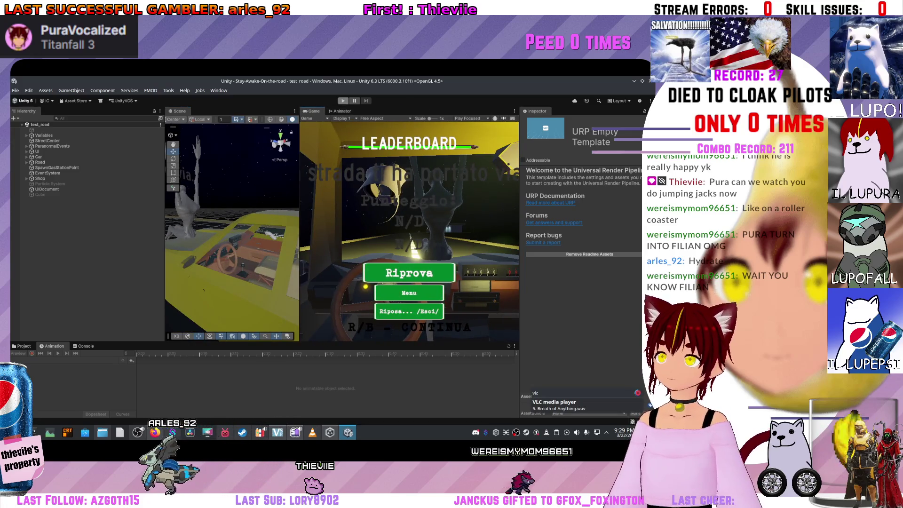
key("ctrl+p")
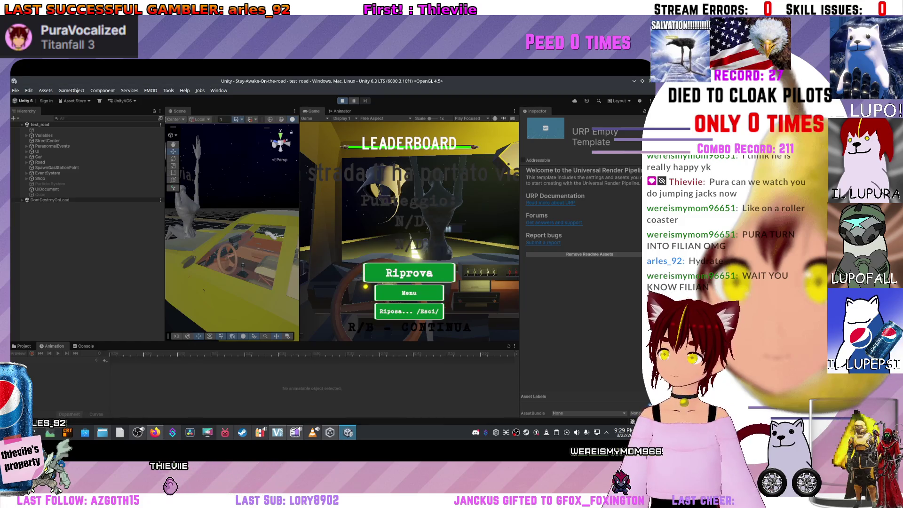
- Restart the drive, select the passenger figure's mesh, and zoom around the yellow car's seat
key("r")
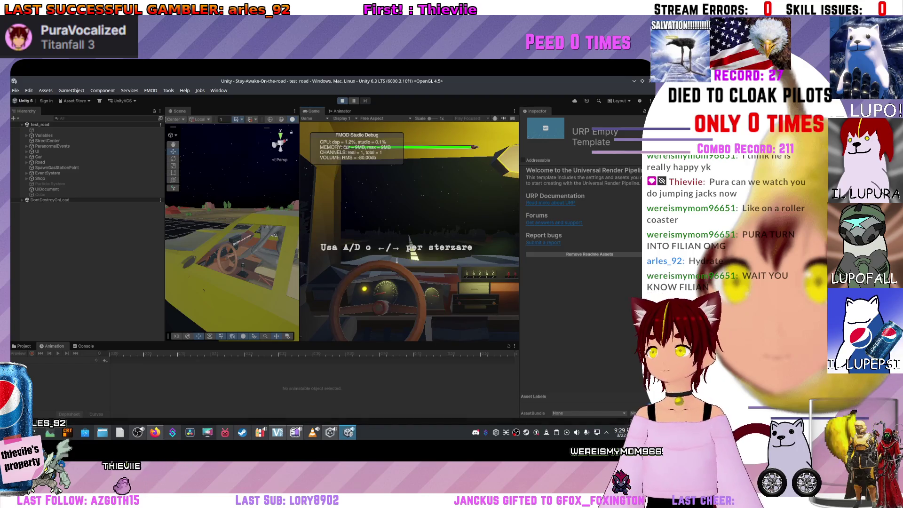
mouse_move(233, 235)
left_mouse_down()
mouse_move(282, 224)
mouse_move(263, 232)
left_mouse_up()
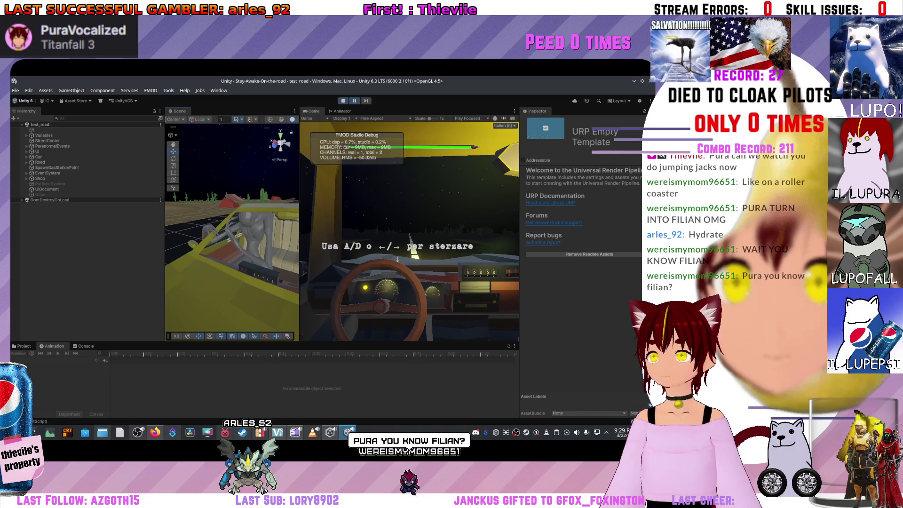
left_click(250, 226)
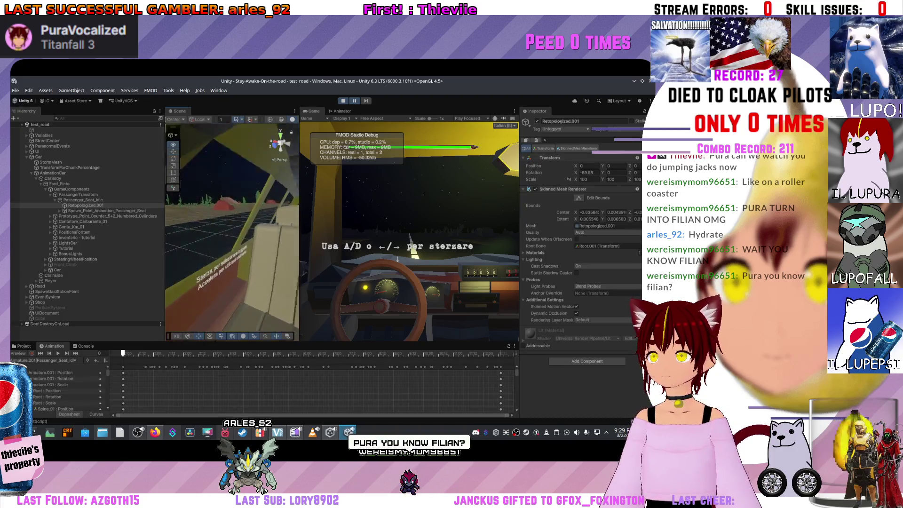
scroll(231, 232, "down", 1)
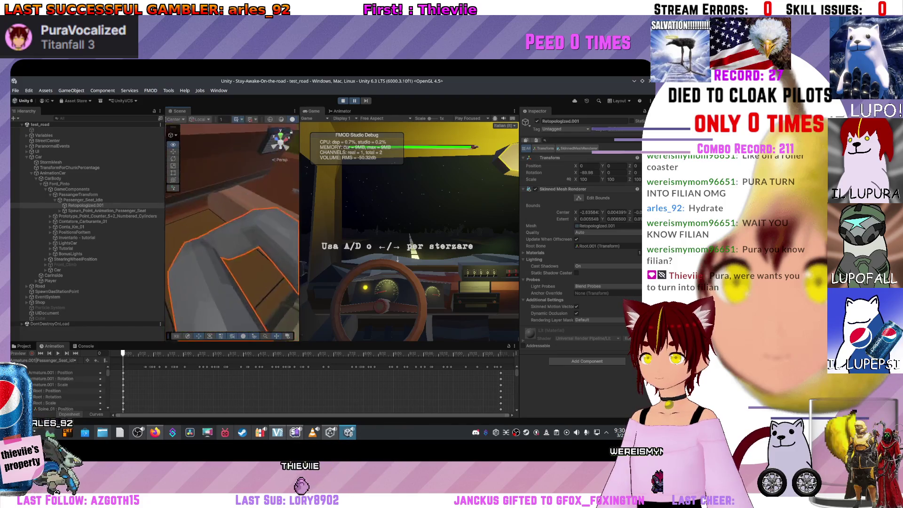
scroll(232, 231, "down", 5)
scroll(232, 231, "up", 5)
scroll(231, 231, "down", 5)
mouse_move(231, 231)
left_mouse_down()
mouse_move(200, 220)
mouse_move(210, 216)
left_mouse_up()
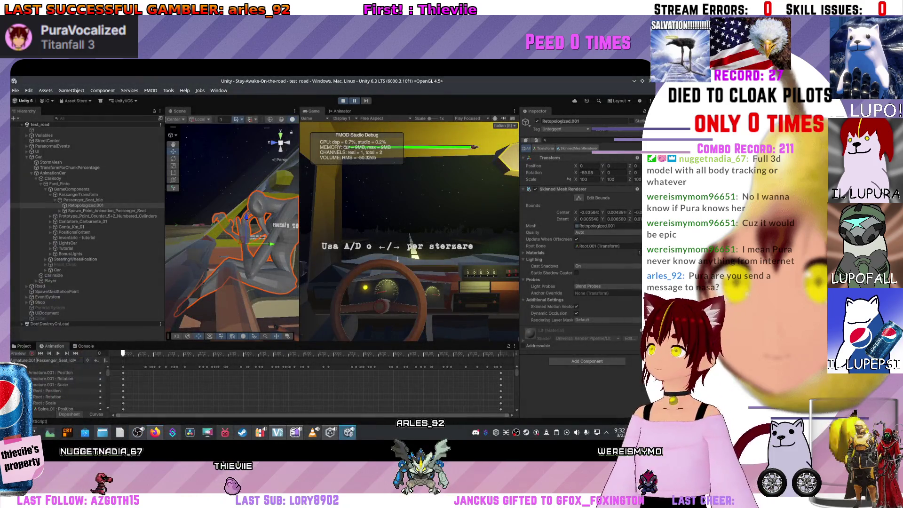
- Pause the running game with Ctrl+Shift+P, then leave Play mode with Ctrl+P
scroll(232, 230, "up", 5)
scroll(231, 231, "down", 5)
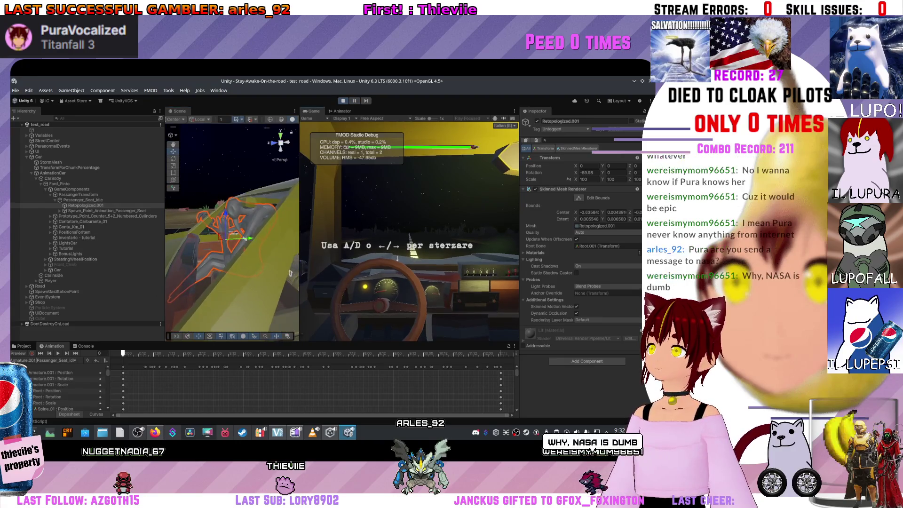
scroll(231, 230, "up", 3)
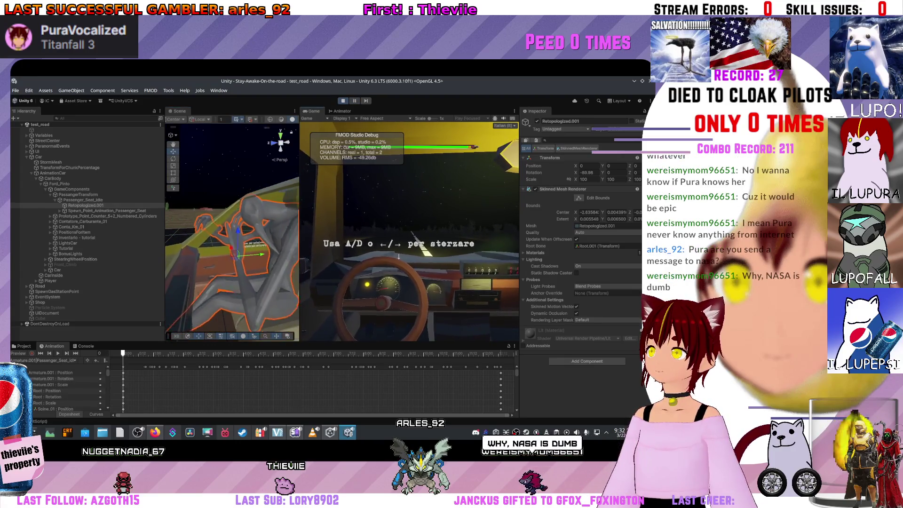
scroll(231, 230, "up", 2)
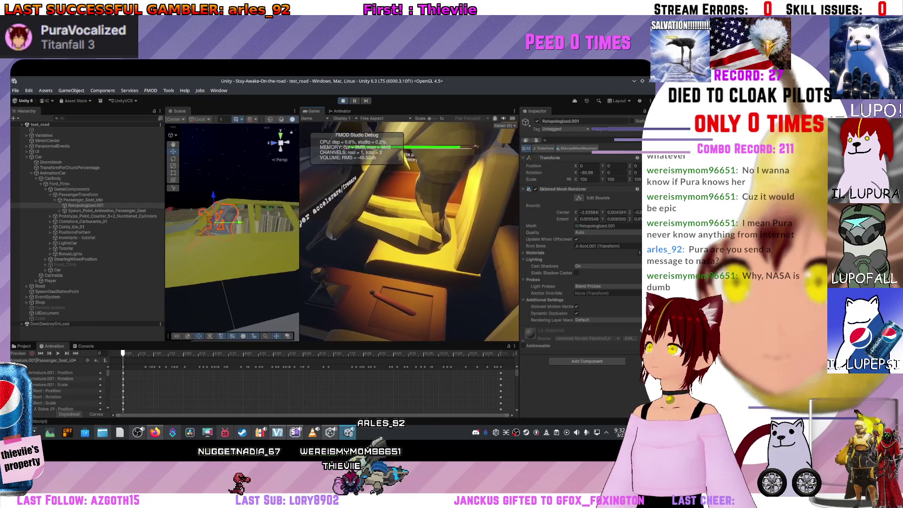
key("ctrl+shift+p")
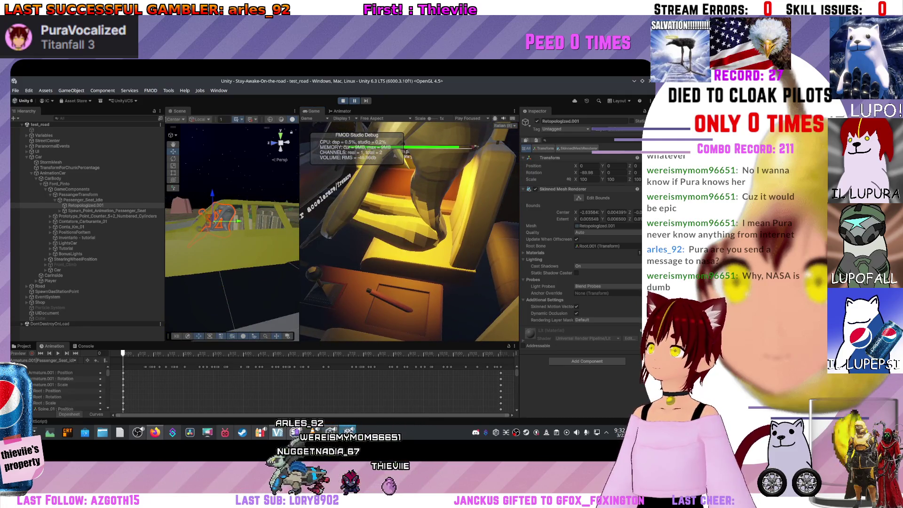
key("ctrl+p")
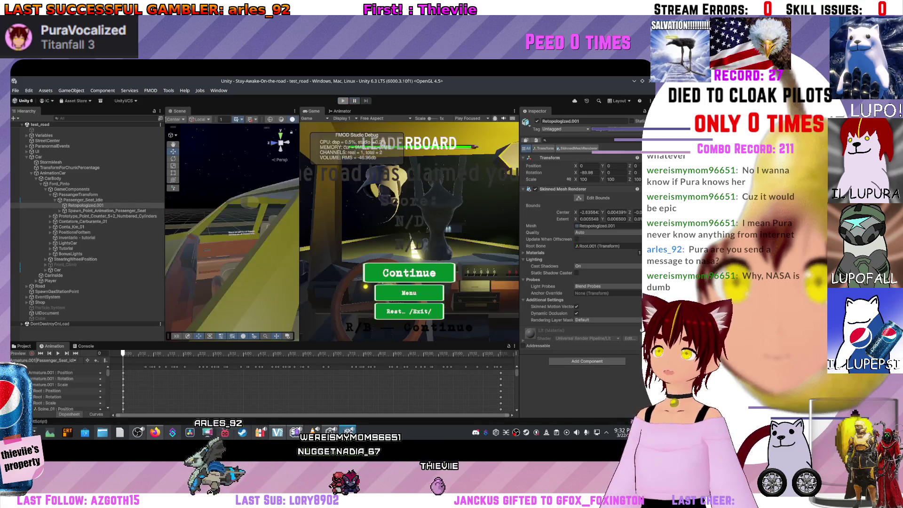
- Select and frame PassangerTransform atop the yellow car, then widen the Scene view panel
left_click(78, 194)
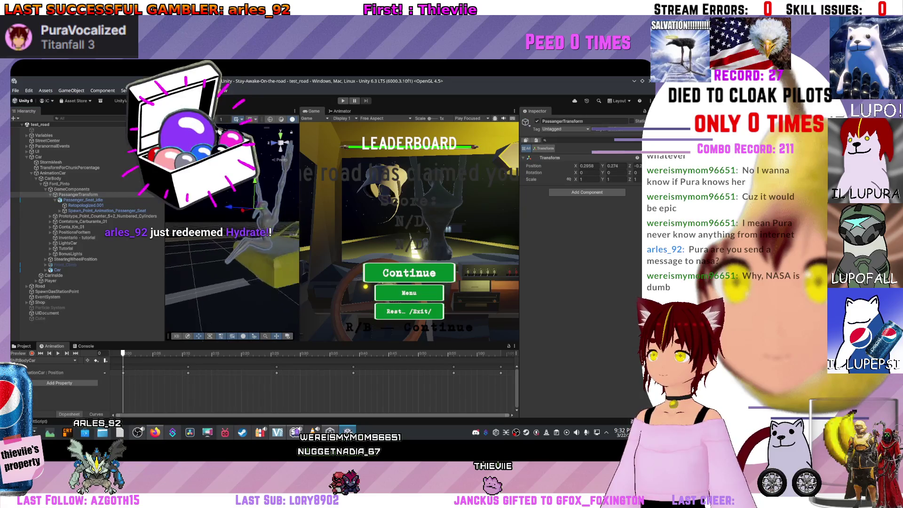
key("f")
scroll(231, 226, "up", 3)
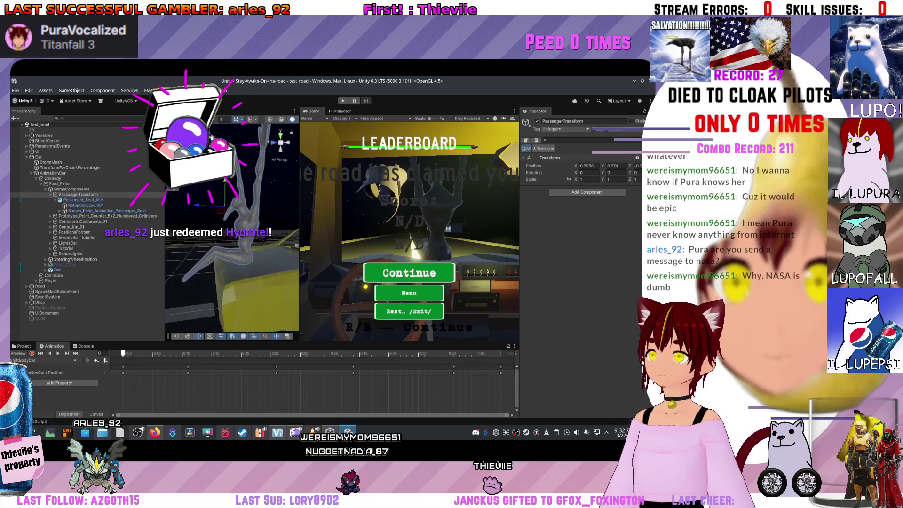
scroll(232, 226, "up", 3)
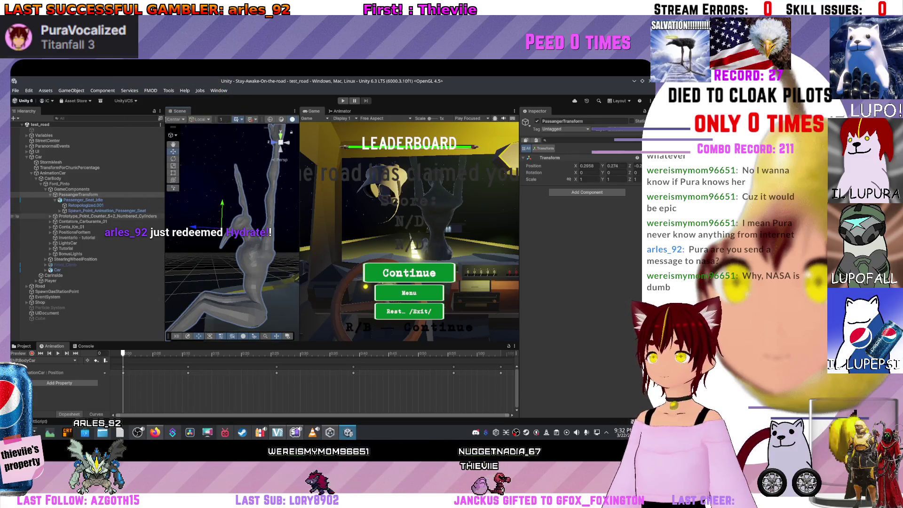
left_click(78, 194)
scroll(232, 230, "down", 5)
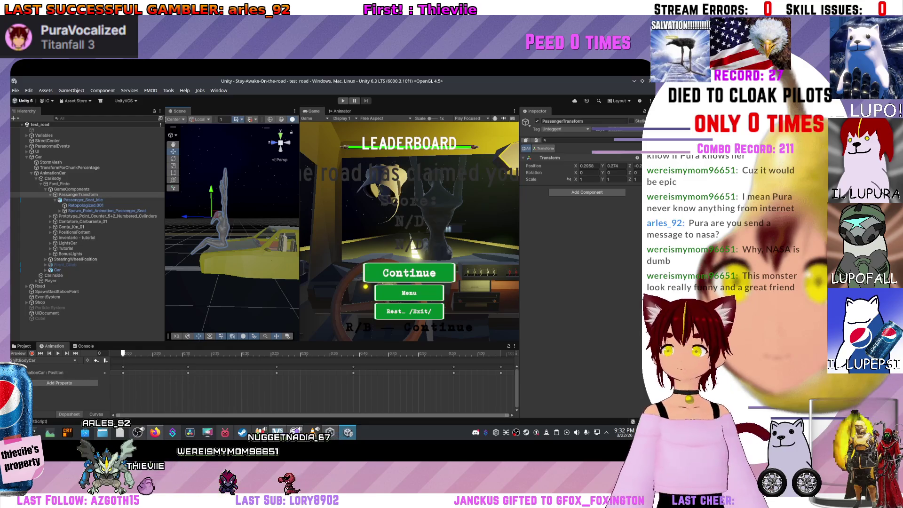
left_click_drag(299, 226, 359, 225)
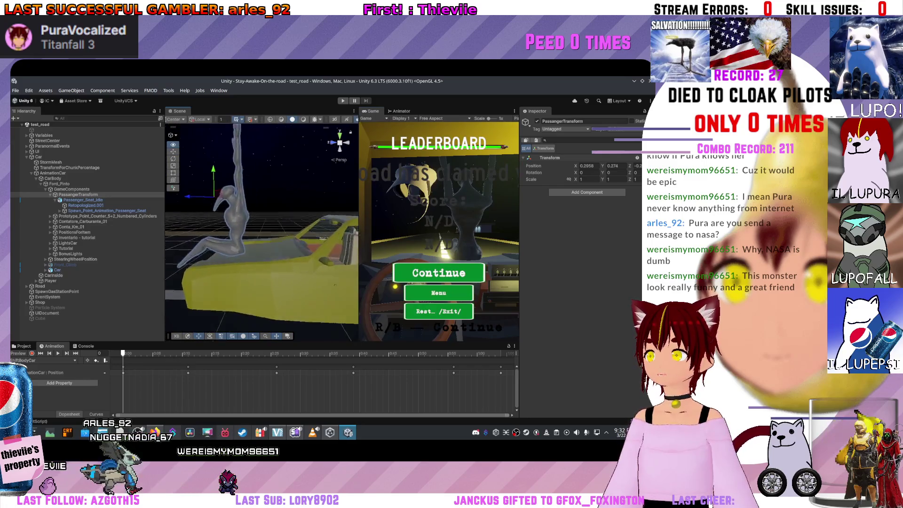
- Frame the car interior and seat area around PassangerTransform
key("f")
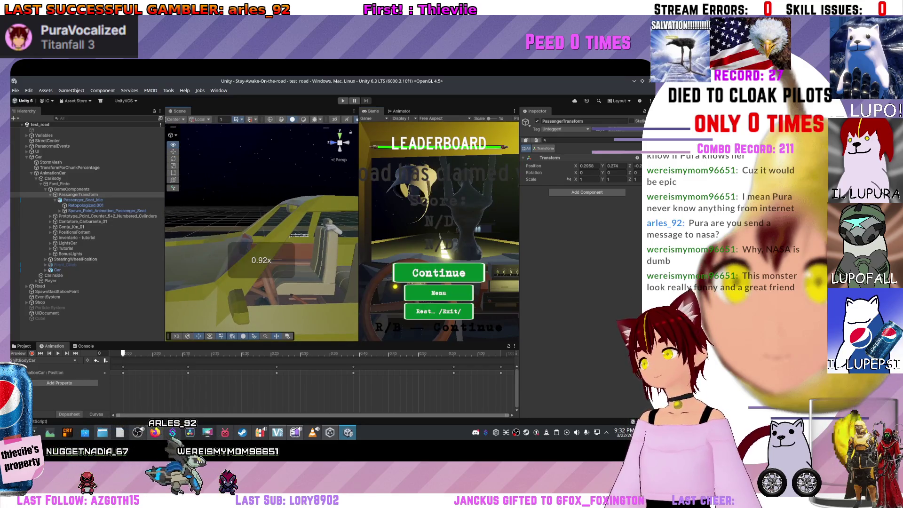
scroll(261, 260, "down", 2)
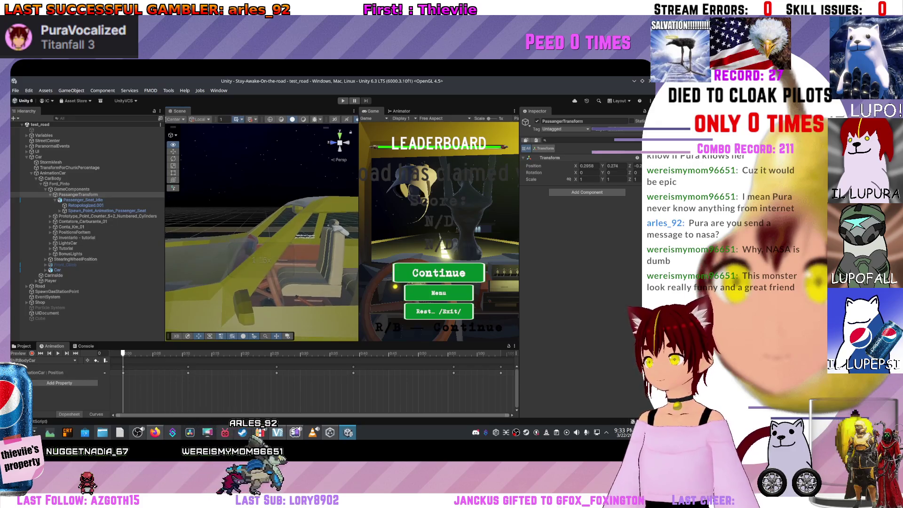
left_click(78, 194)
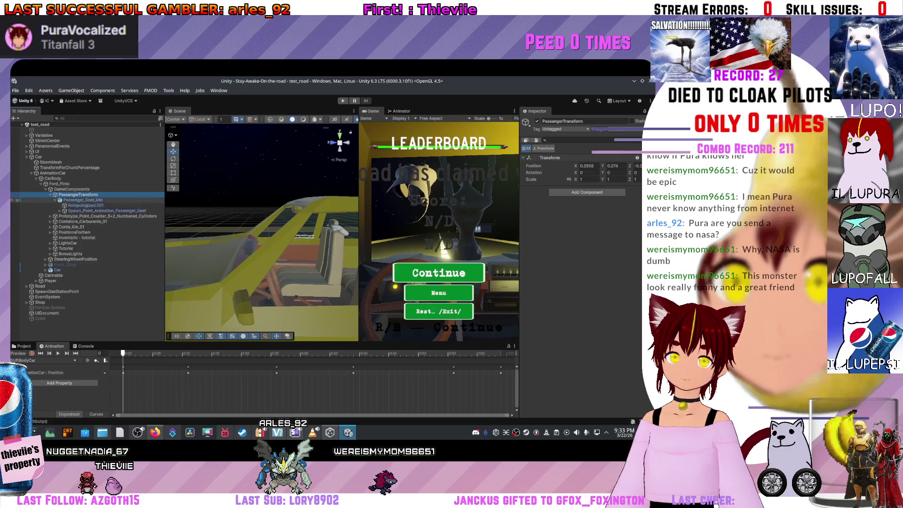
- Frame Passenger_Seat_Idle, undo a trial raise to keep its height, and orbit around it
left_click(83, 199)
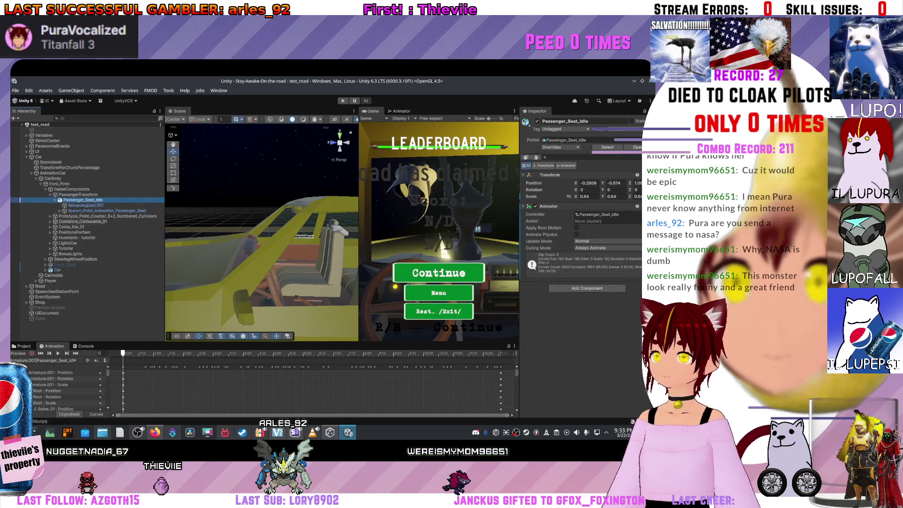
key("f")
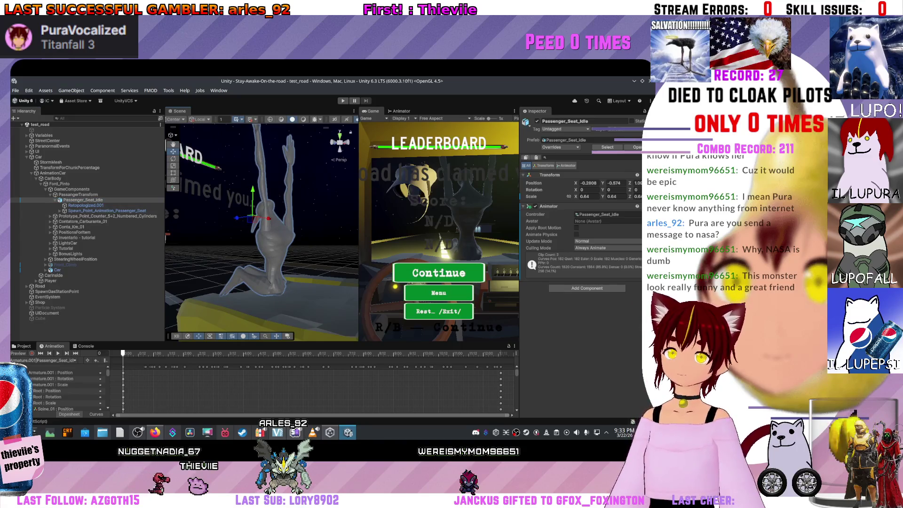
mouse_move(252, 197)
left_mouse_down()
mouse_move(254, 141)
mouse_move(254, 176)
left_mouse_up()
key("ctrl+z")
key("ctrl+z")
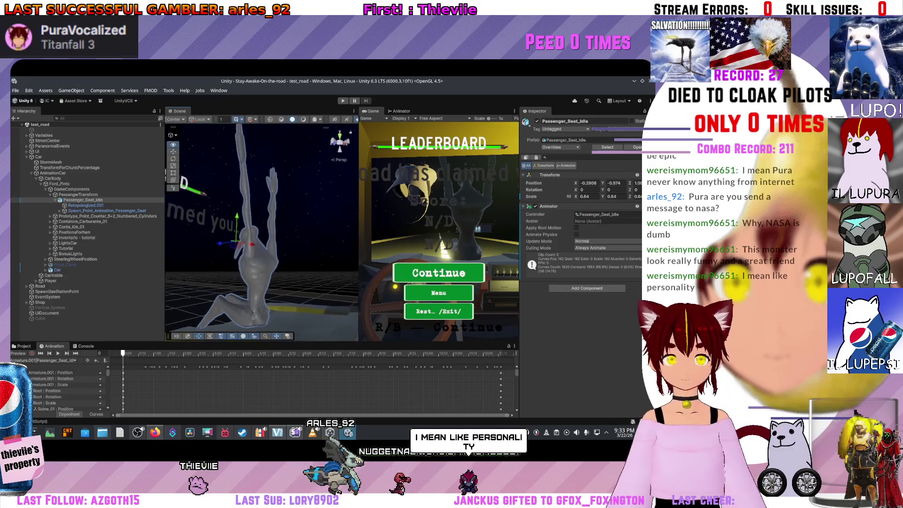
left_click_drag(264, 225, 216, 216)
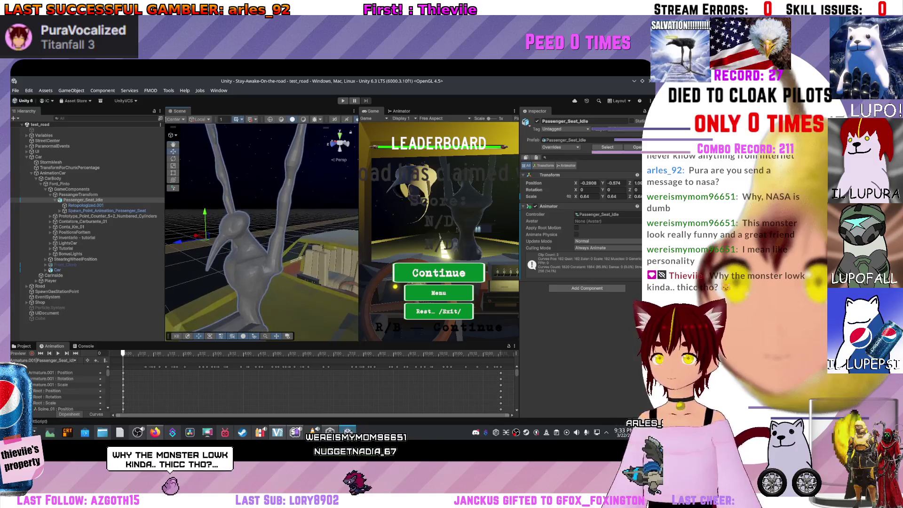
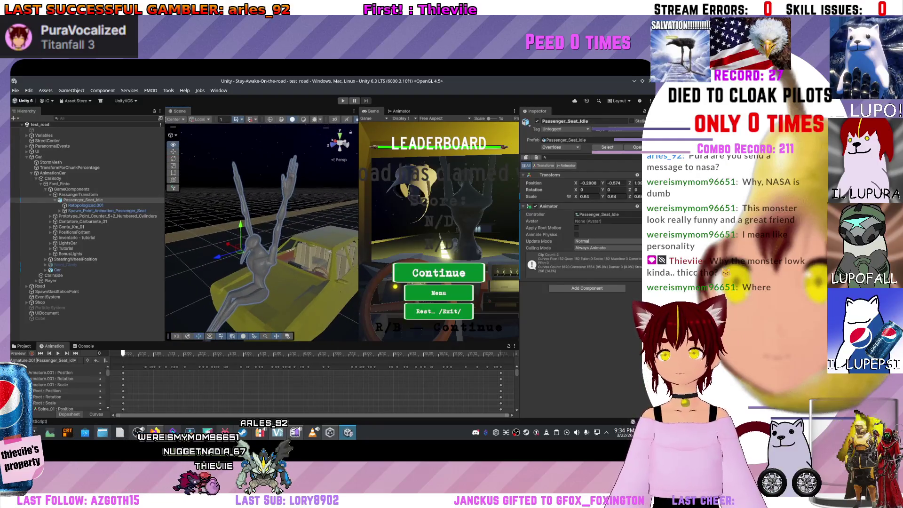
- Inspect GameComponents, PassangerTransform, Passenger_Seat_Idle and StormMesh in the Hierarchy
left_click(72, 189)
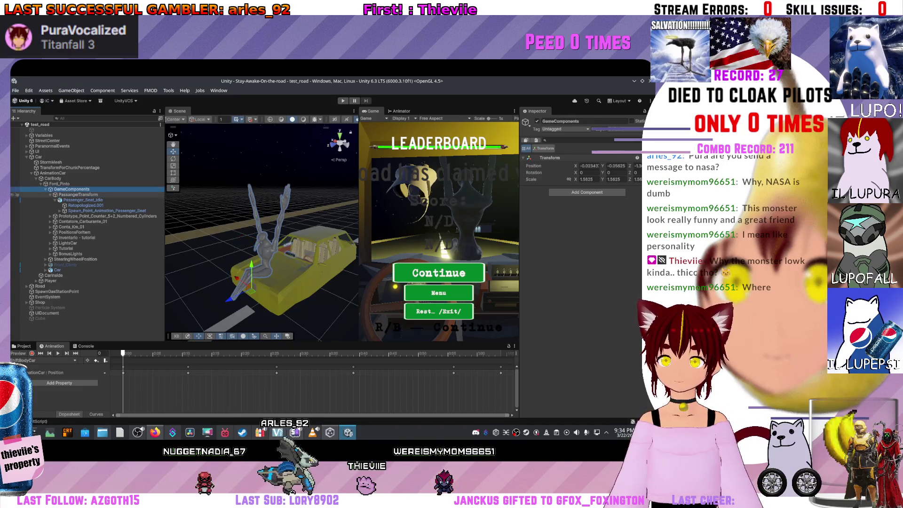
left_click(78, 195)
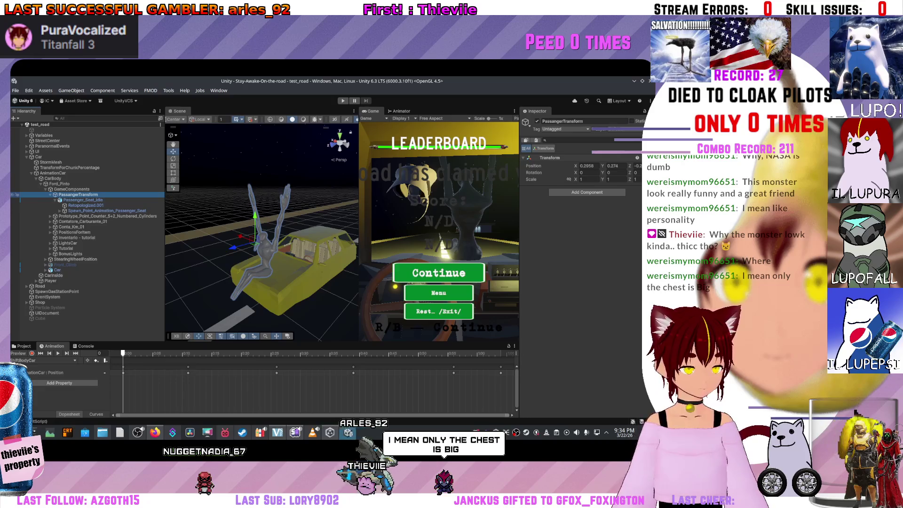
key("f")
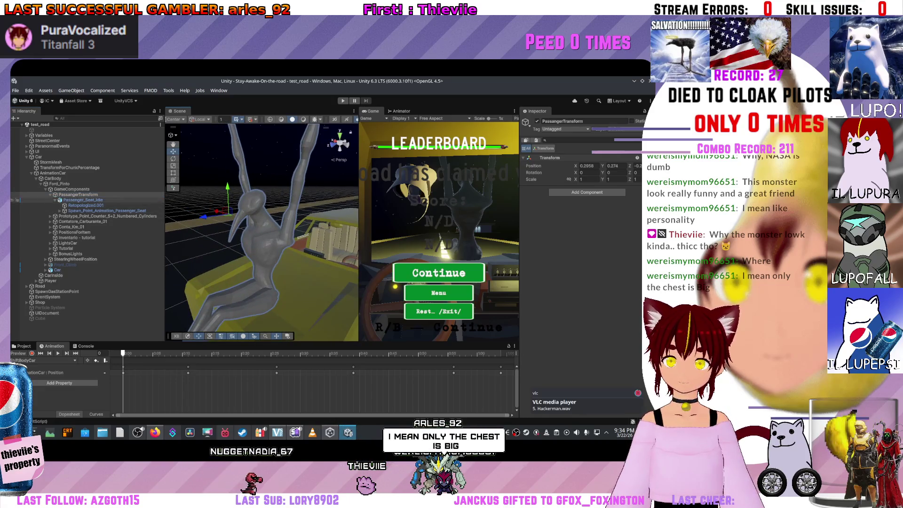
left_click(83, 200)
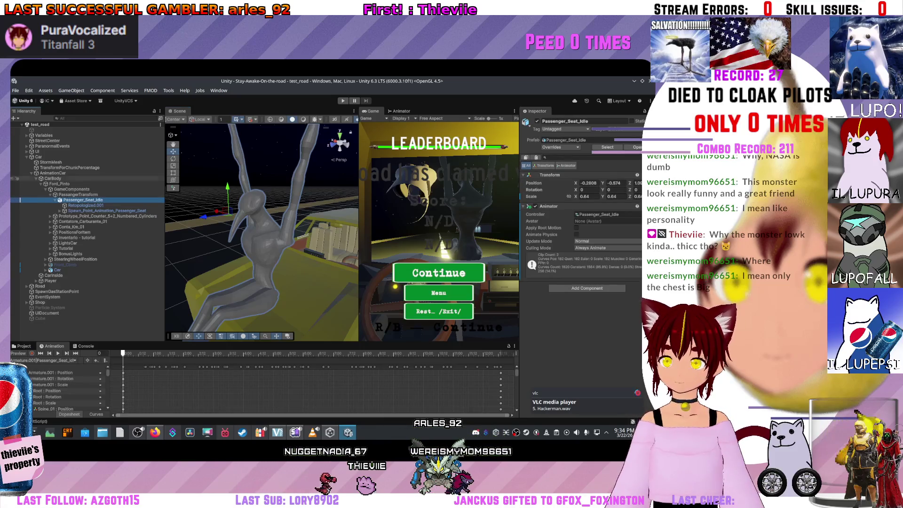
left_click(51, 162)
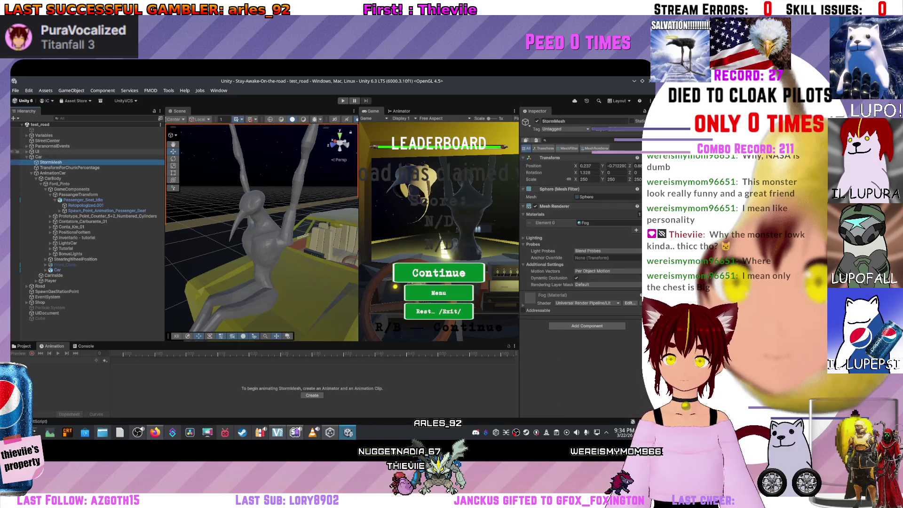
- Expand Player > CamerAnimationCar and select its child CinemachineCameraCar
left_click(36, 281)
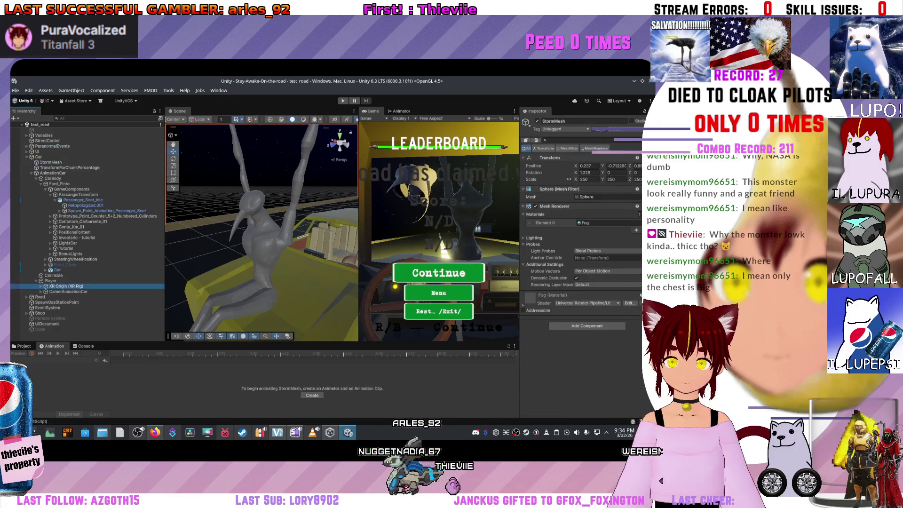
left_click(69, 291)
scroll(261, 232, "up", 5)
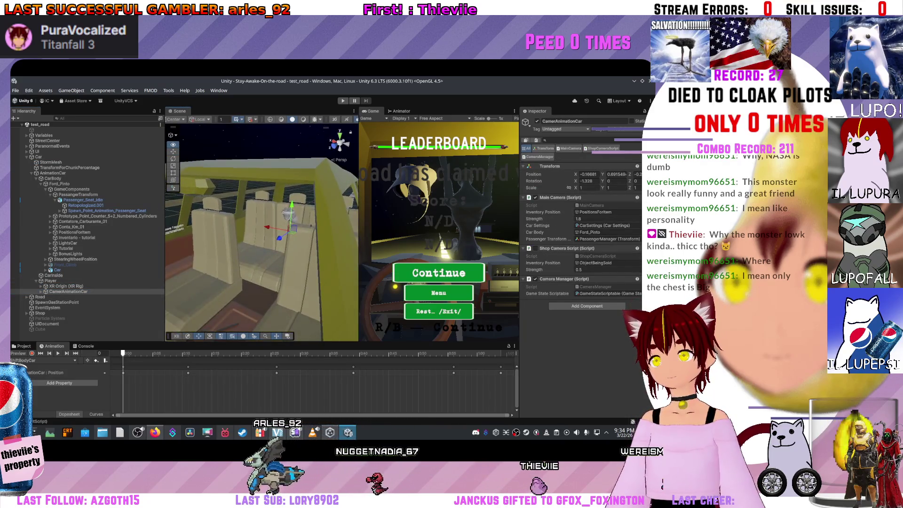
left_click_drag(262, 231, 247, 219)
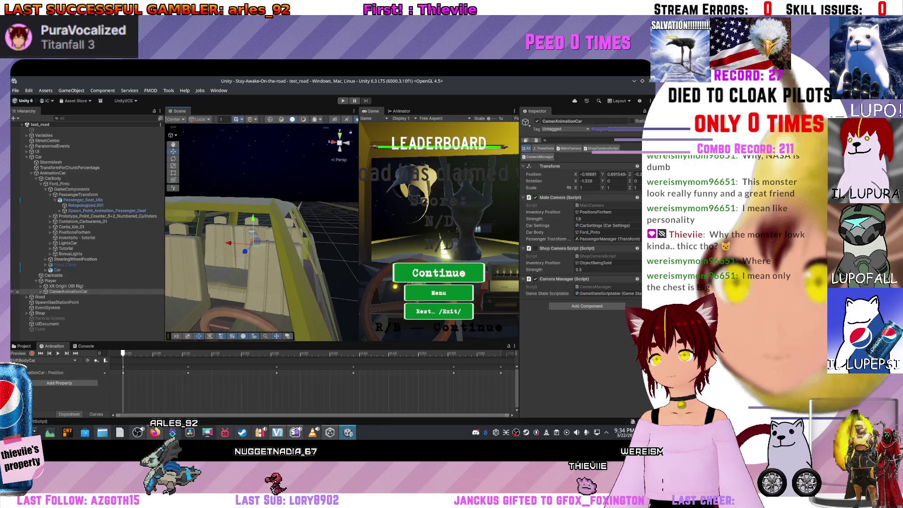
left_click(41, 291)
left_click(76, 297)
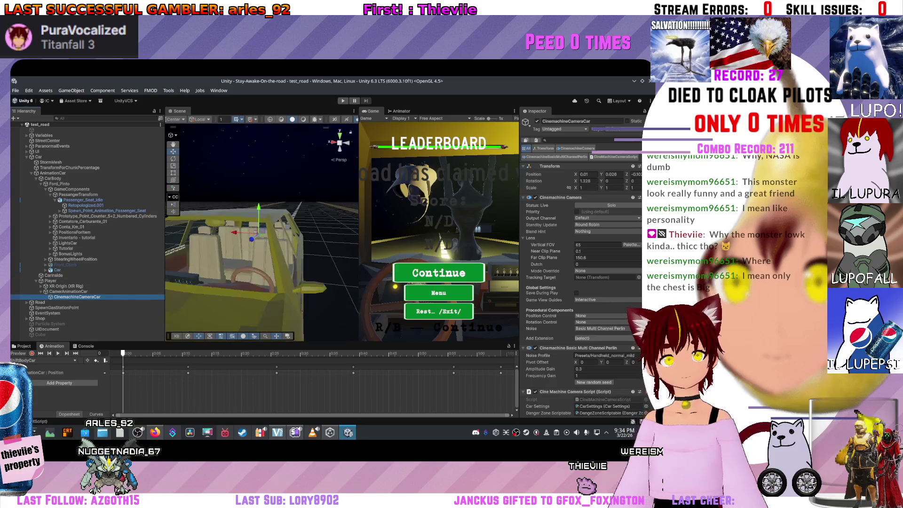
scroll(583, 263, "down", 2)
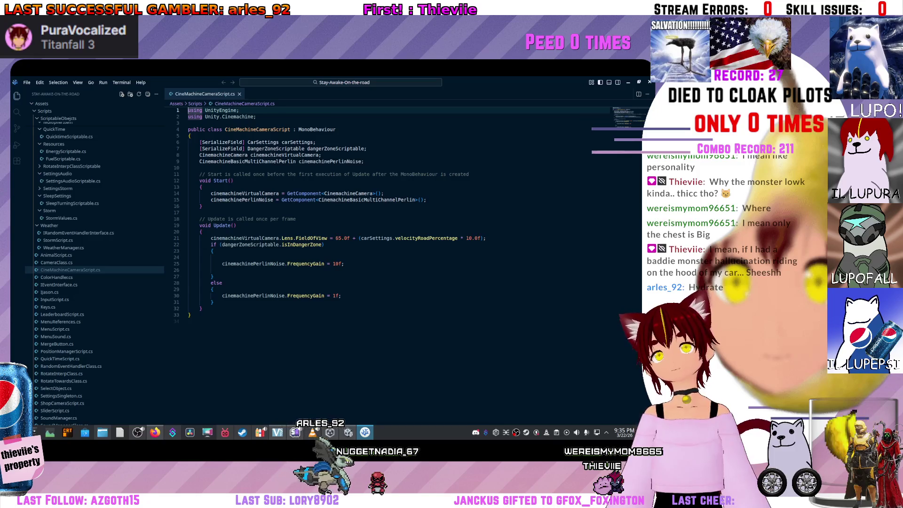
- Check CamerAnimationCar's camera scripts in Unity and read CameraManager.cs in VS Code
key("alt+Tab")
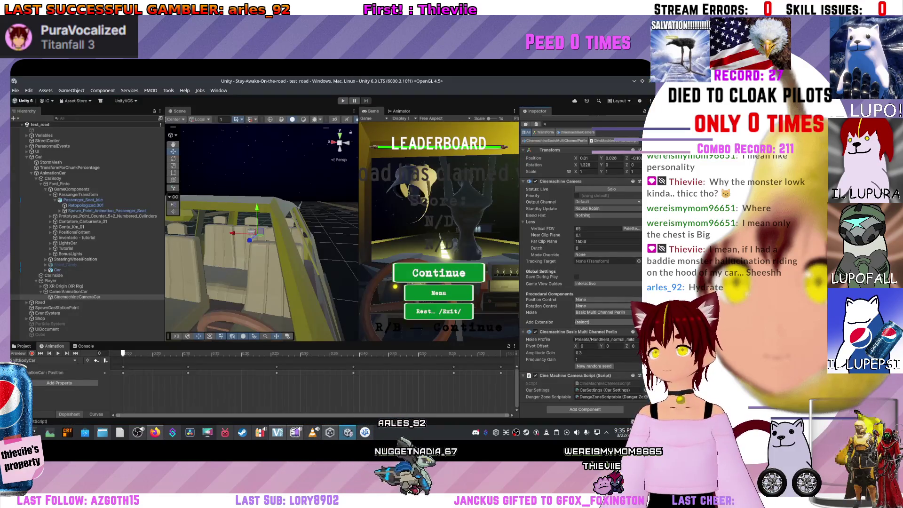
left_click(68, 291)
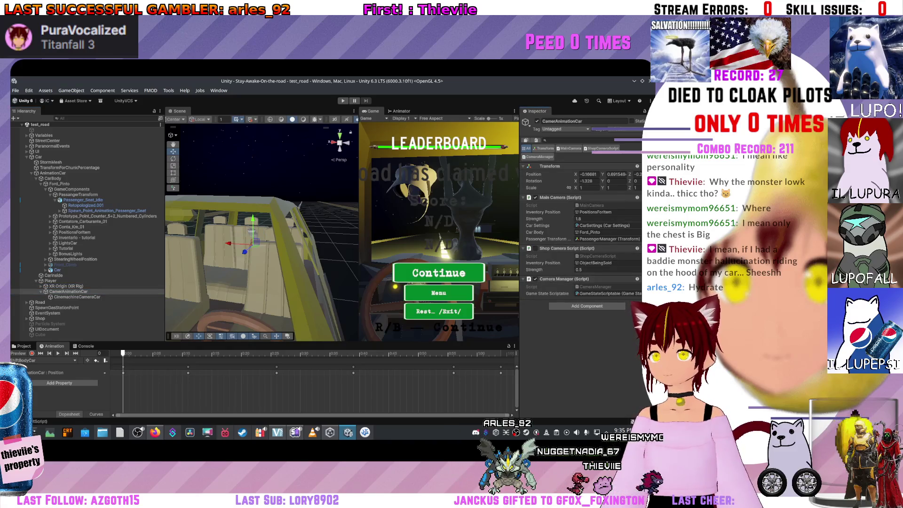
key("alt+Tab")
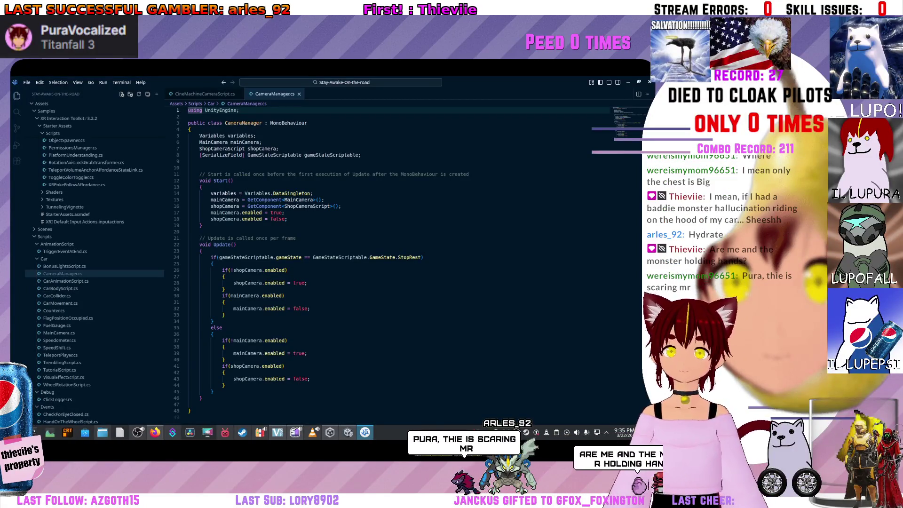
scroll(329, 235, "down", 3)
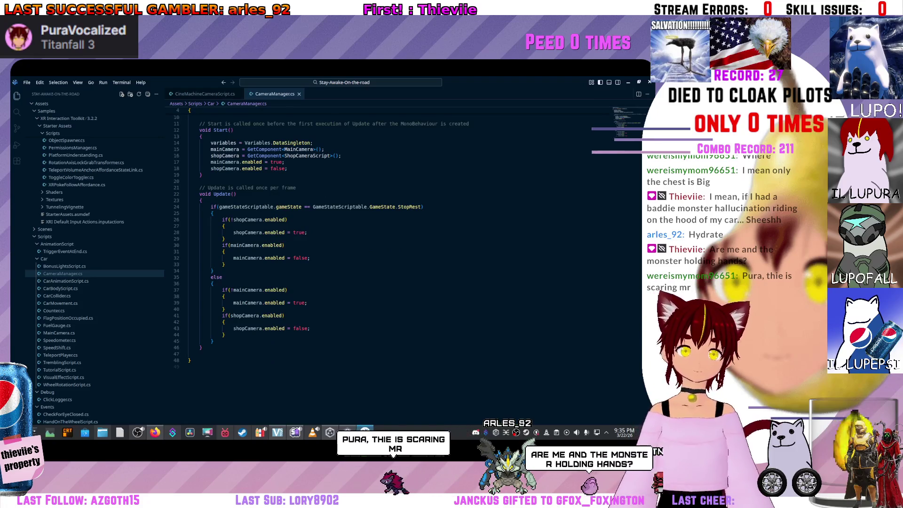
scroll(329, 235, "up", 3)
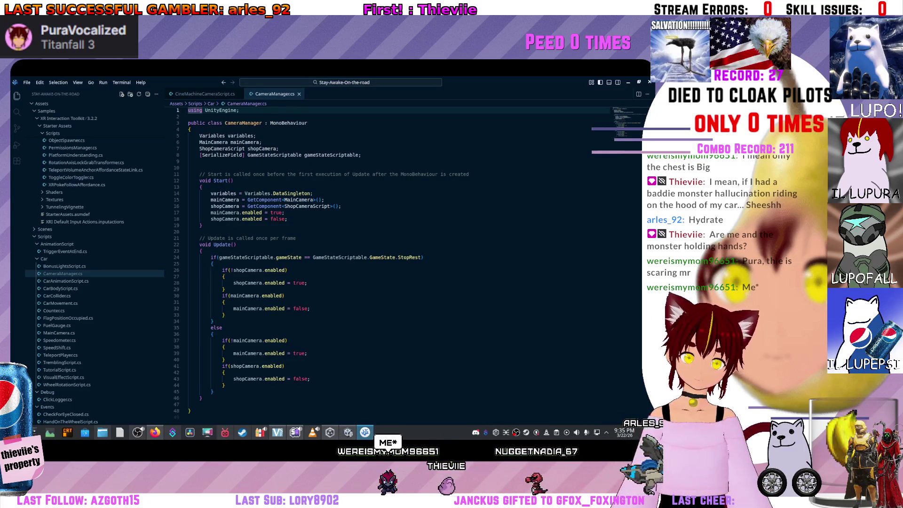
- Examine the LookTowardsSelectedObject call in ShopCameraScript.cs
key("alt+Tab")
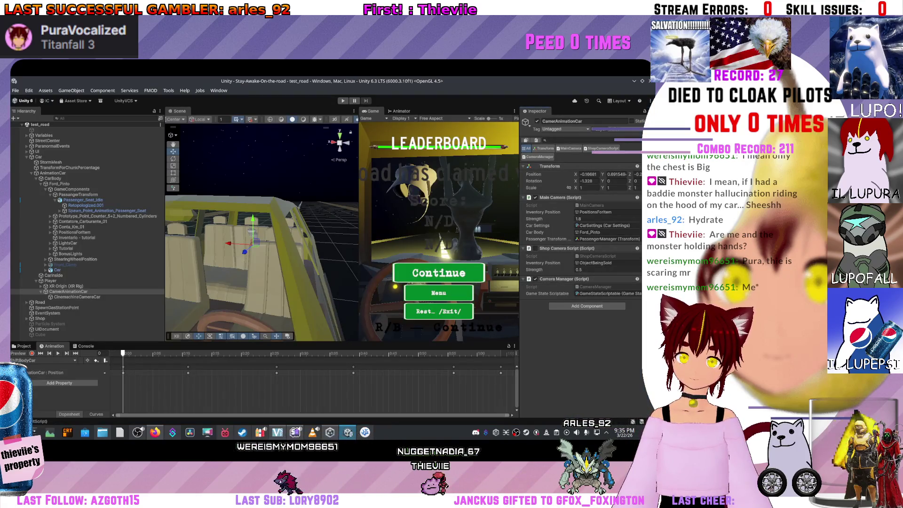
key("alt+Tab")
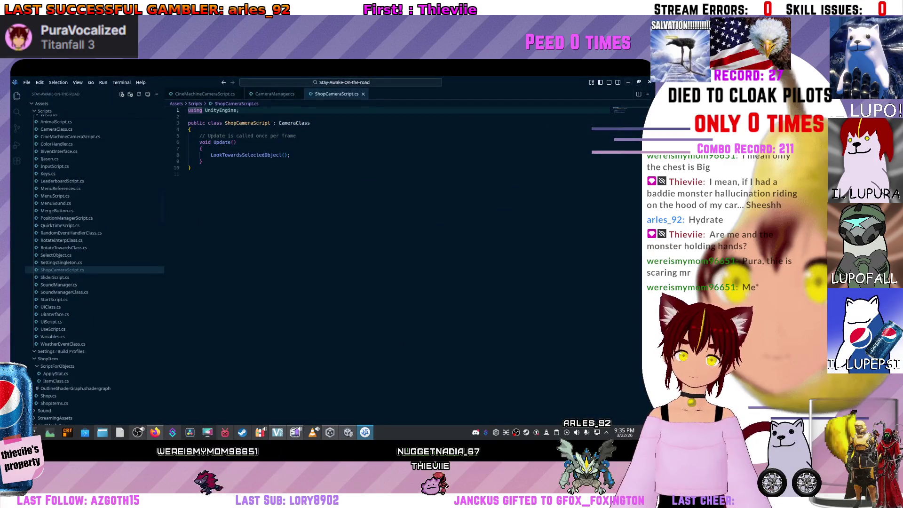
left_click(290, 154)
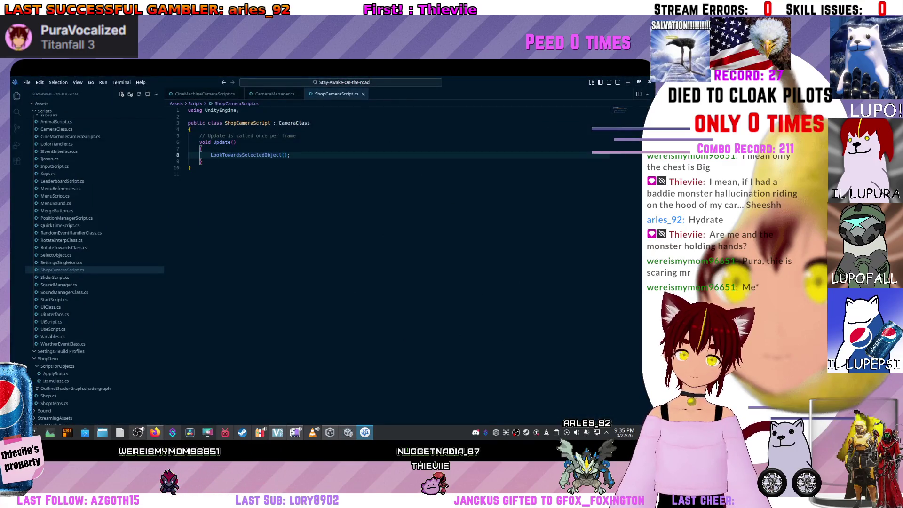
key("alt+Tab")
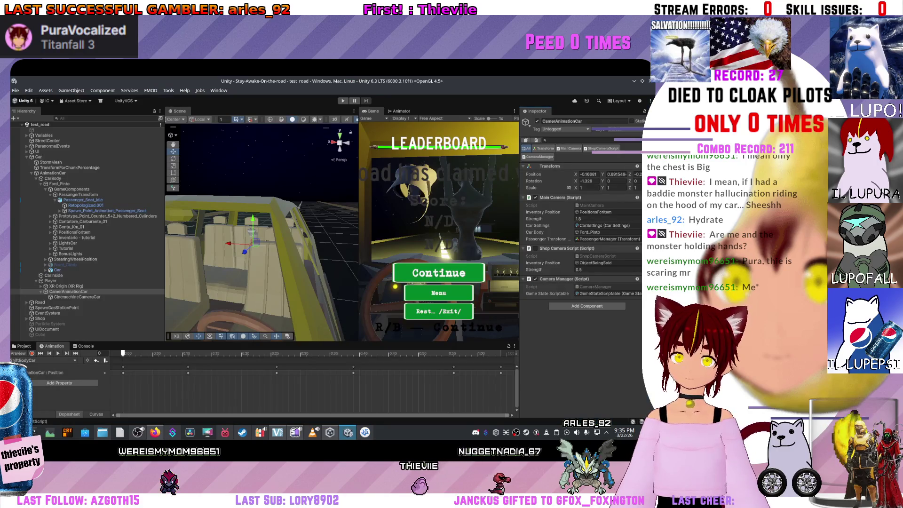
- Highlight passengerTransformToLook uses in MainCamera.cs and find the assigned Passenger Transform
key("alt+Tab")
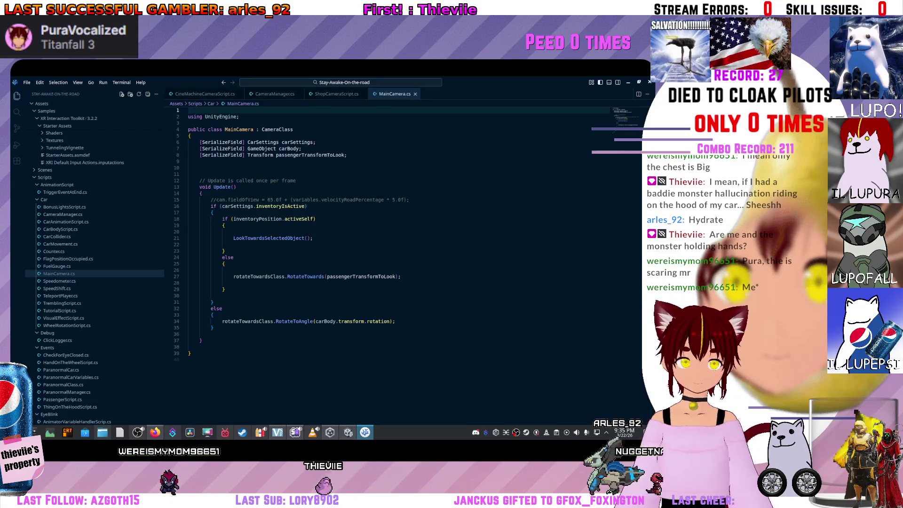
left_click(362, 276)
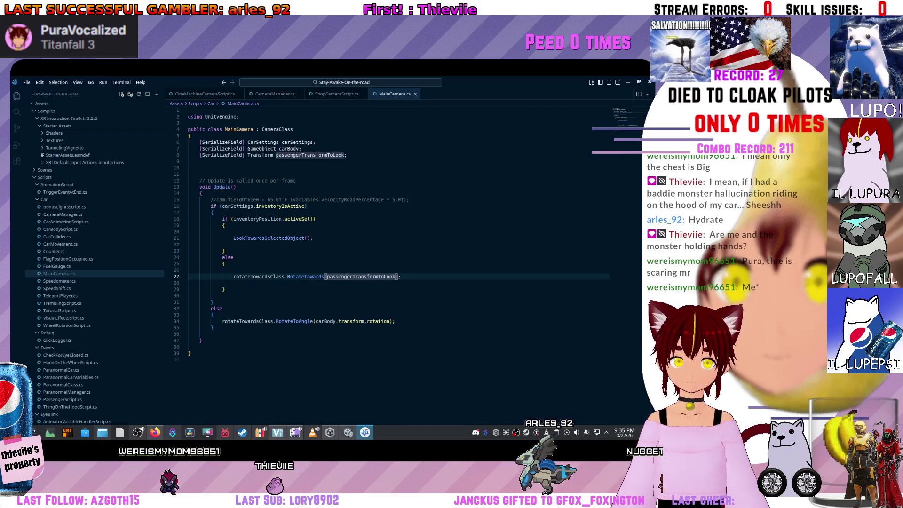
key("alt+Tab")
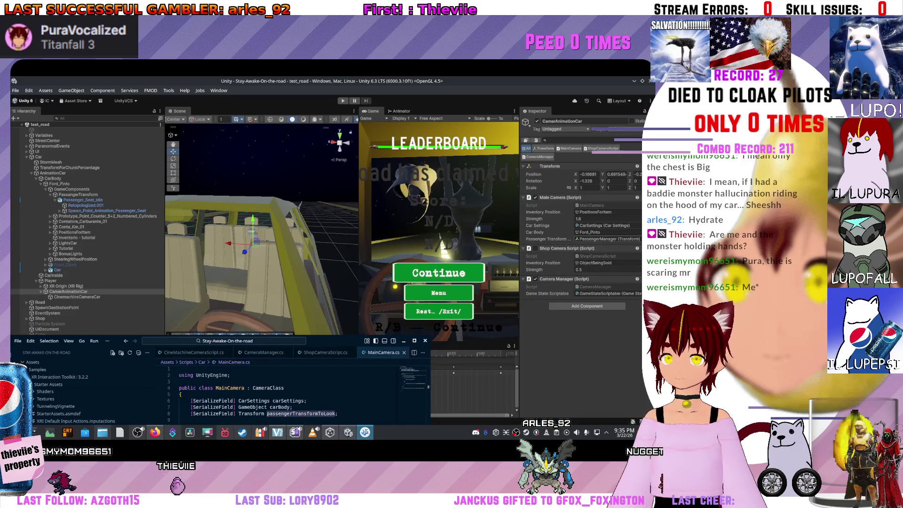
left_click(607, 239)
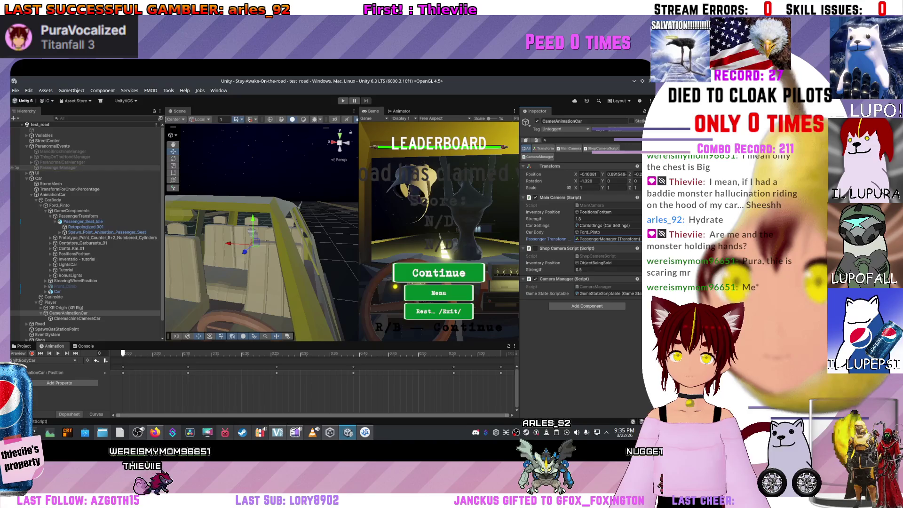
- Check PassengerManager's Passenger Script, raise it slightly along Y, and start play mode
double_click(58, 167)
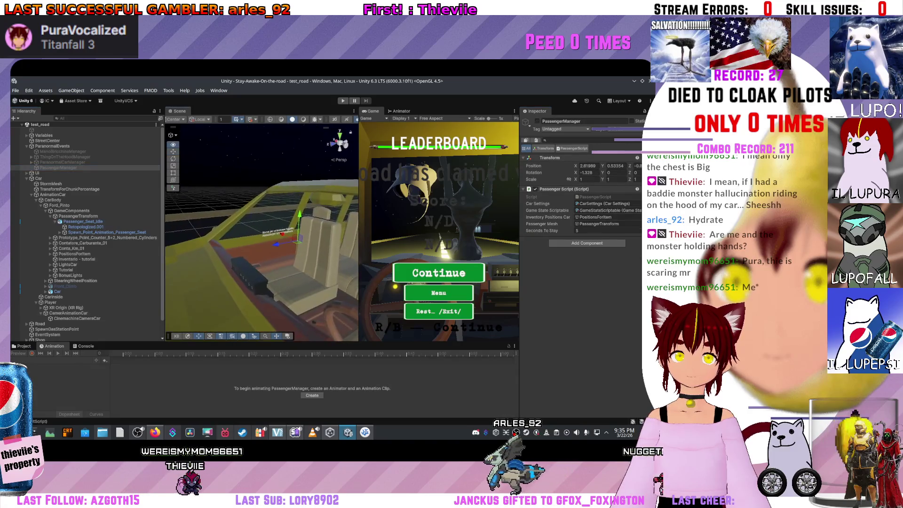
mouse_move(264, 235)
left_mouse_down()
mouse_move(292, 203)
mouse_move(293, 185)
left_mouse_up()
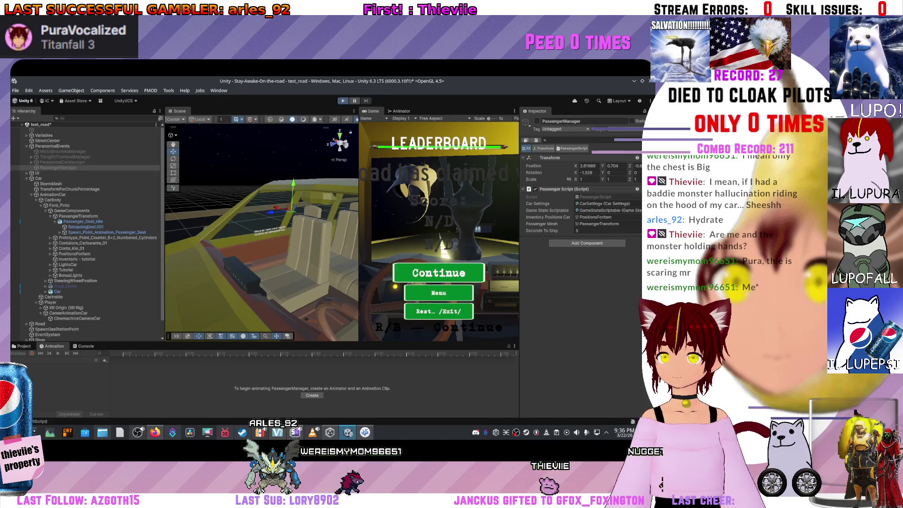
key("Return")
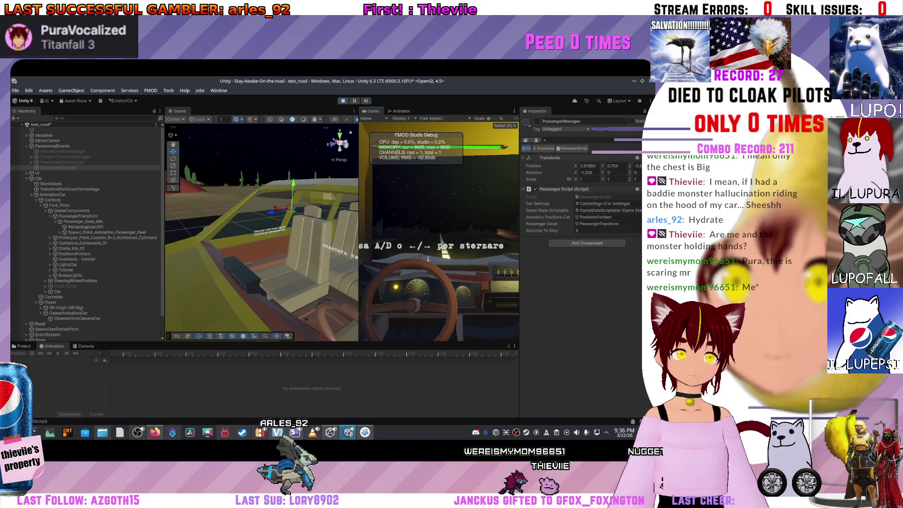
- Widen the Game view for play-testing, then inspect Passenger_Seat_Idle's animation clip
left_click_drag(359, 141, 326, 141)
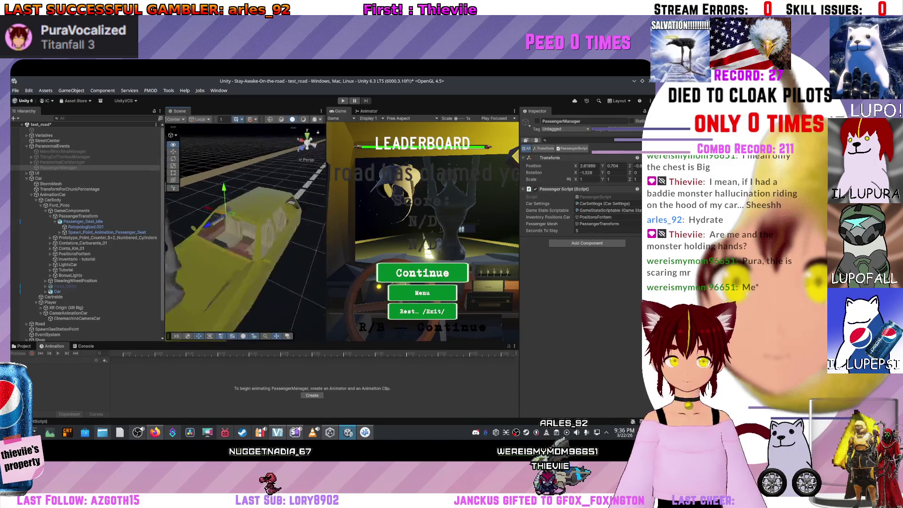
left_click(83, 221)
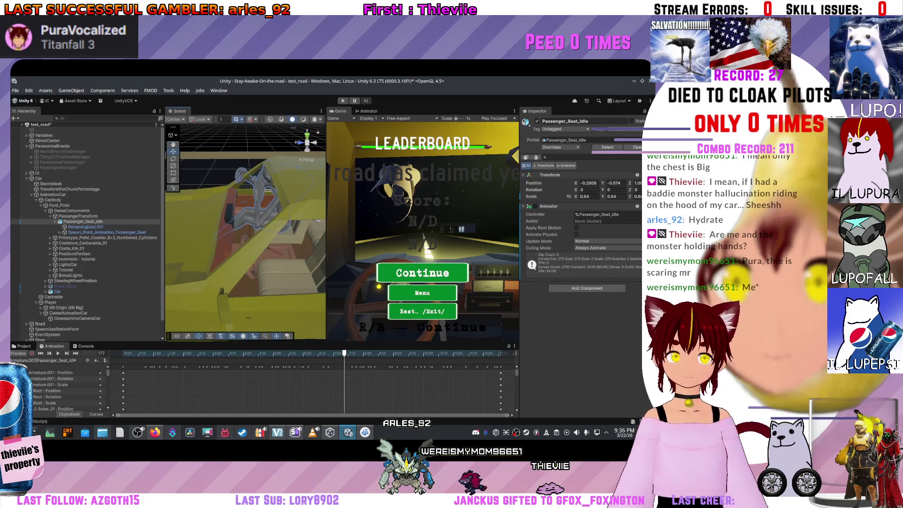
left_click(85, 226)
left_click(108, 232)
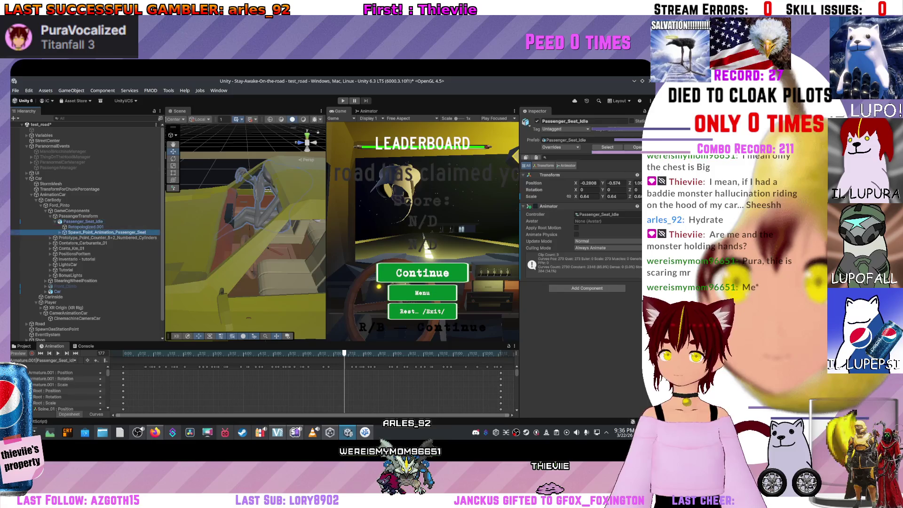
left_click(86, 226)
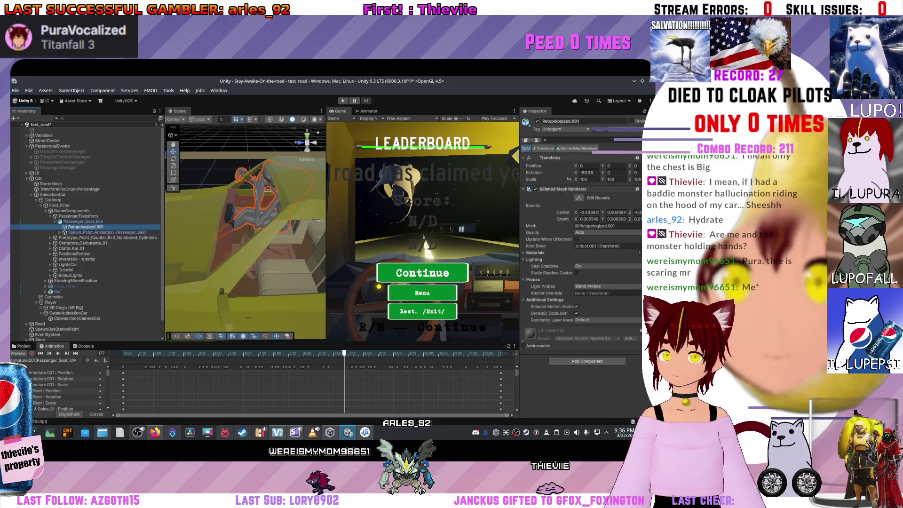
key("f")
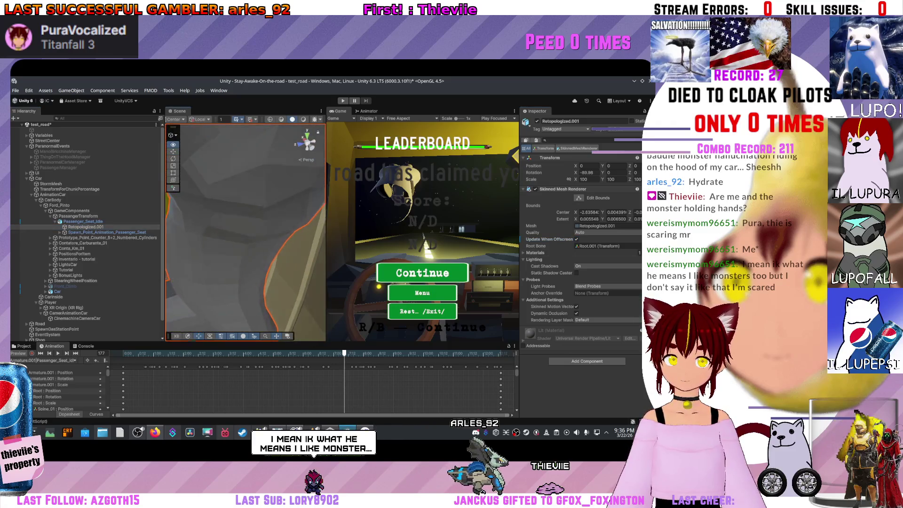
key("f")
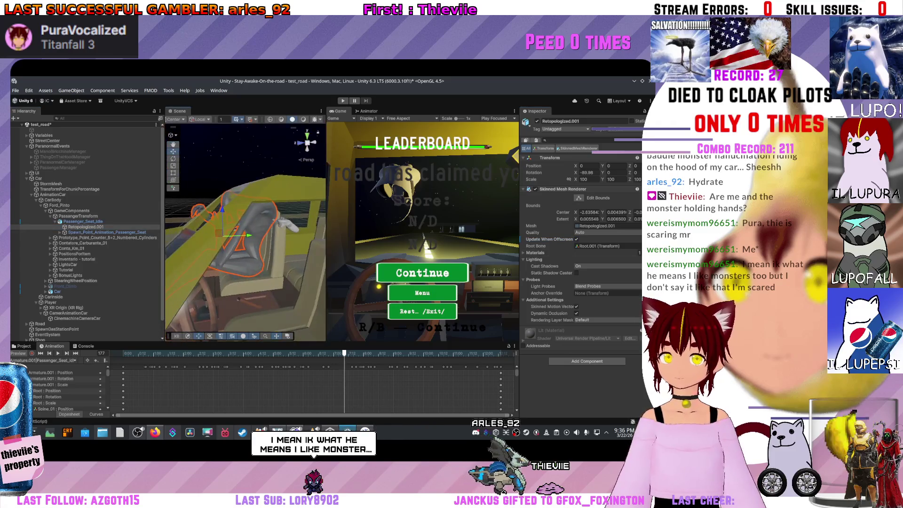
right_click(529, 239)
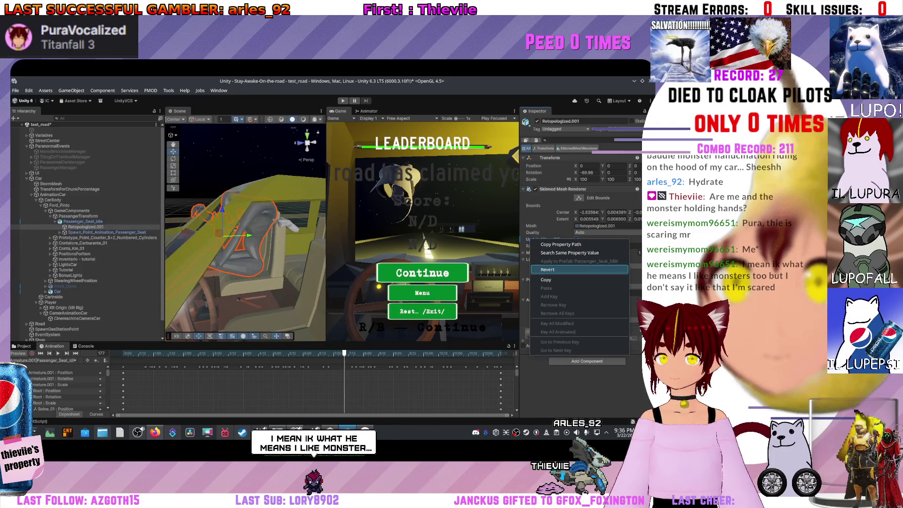
key("Escape")
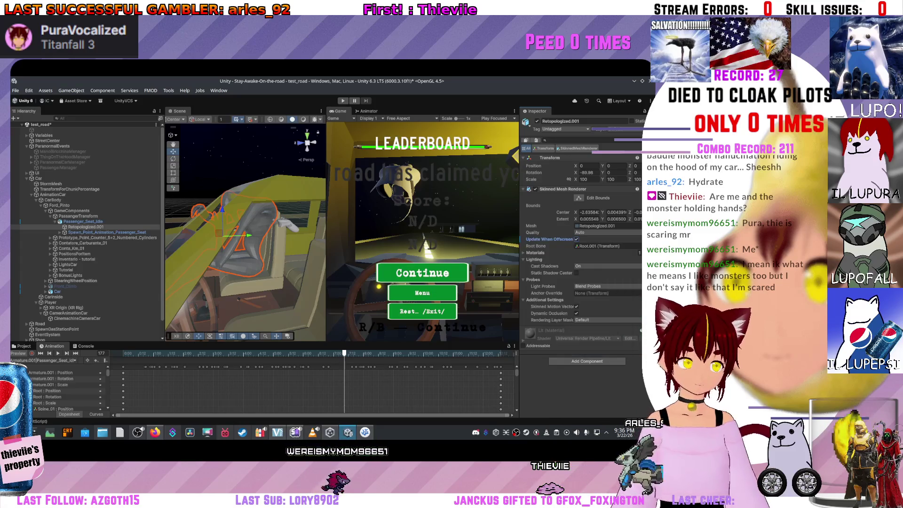
left_click(83, 221)
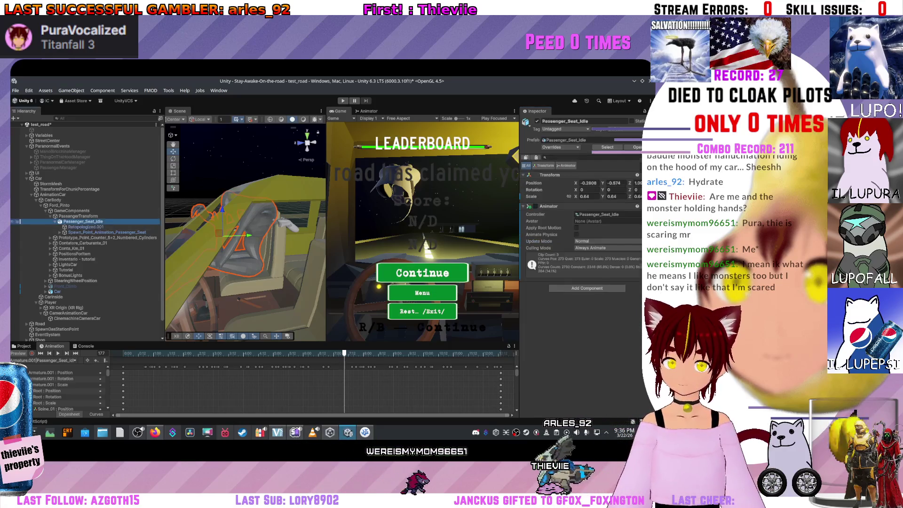
left_click(85, 226)
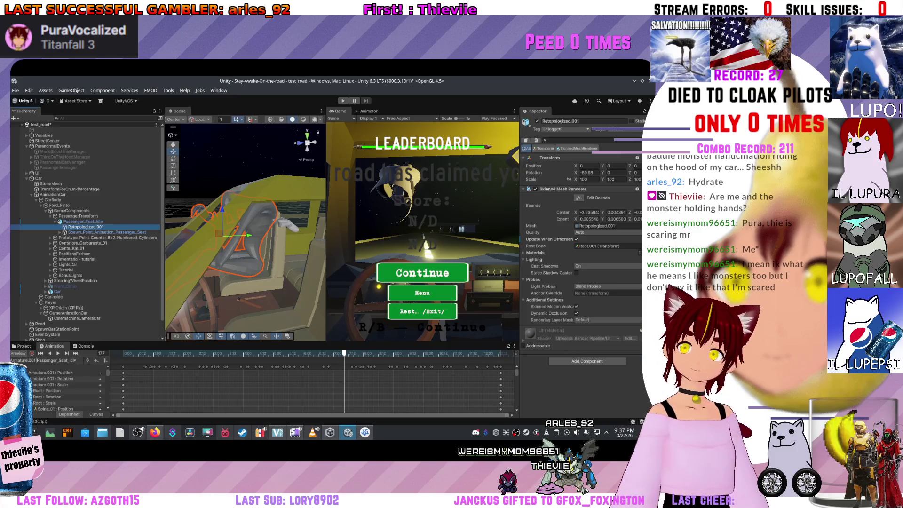
mouse_move(244, 231)
left_mouse_down()
mouse_move(223, 247)
mouse_move(235, 233)
mouse_move(197, 242)
left_mouse_up()
scroll(246, 233, "up", 5)
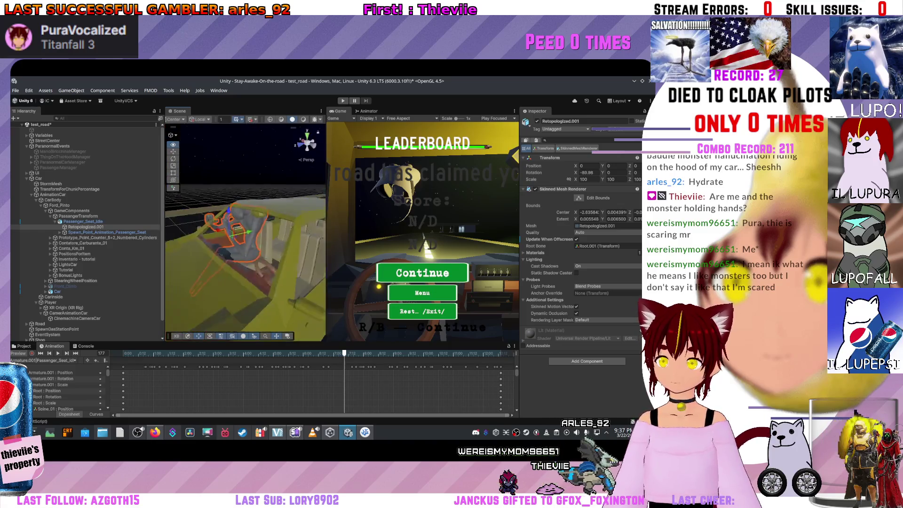
scroll(245, 232, "down", 3)
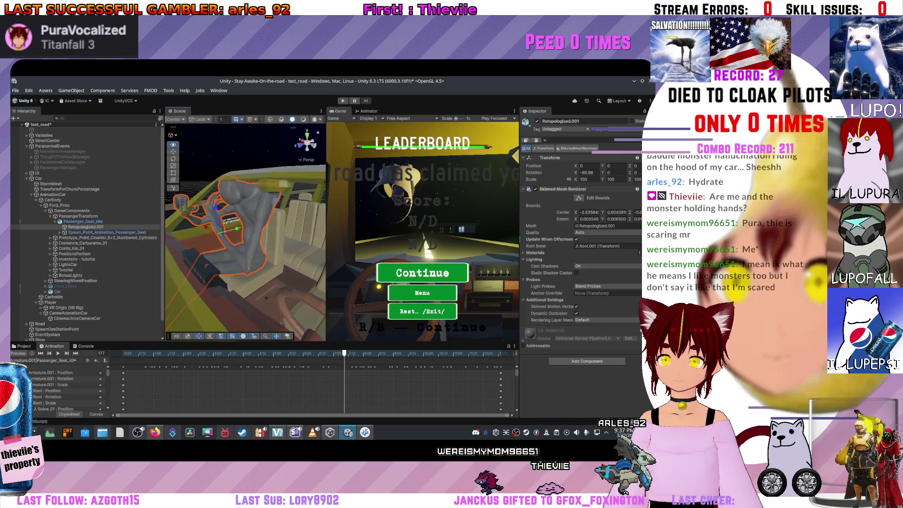
left_click(82, 221)
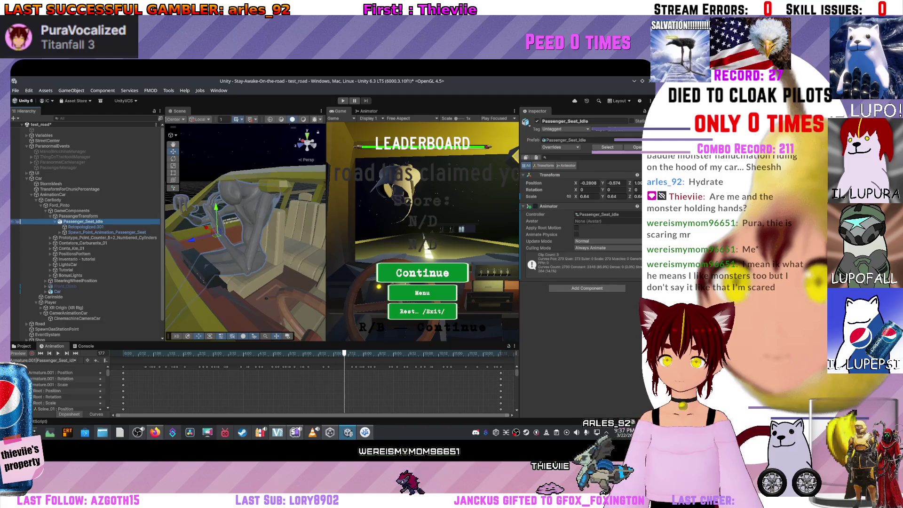
left_click(78, 216)
left_click_drag(197, 243, 188, 245)
left_click_drag(243, 285, 221, 281)
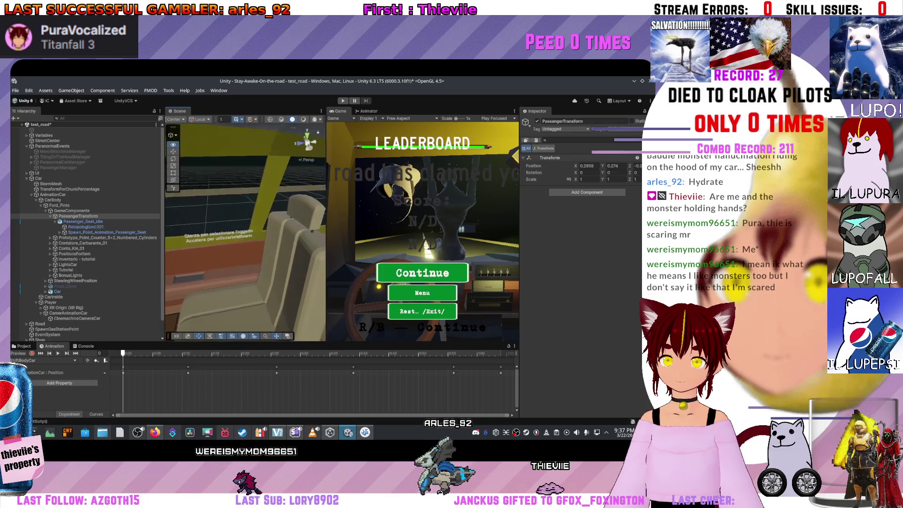
- Create an empty object under PassangerTransform and name it TransformMonsterToLook
left_click(55, 167)
right_click(56, 168)
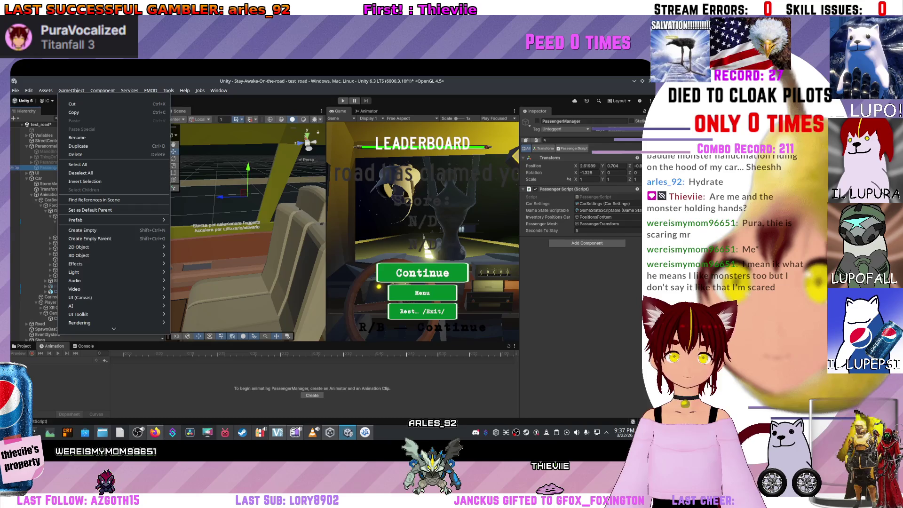
key("Escape")
left_click(82, 221)
left_click(78, 216)
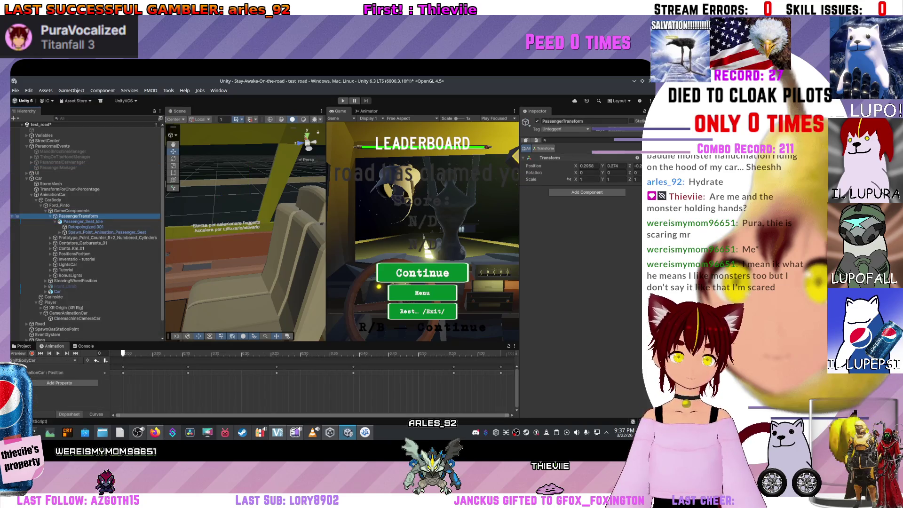
right_click(76, 215)
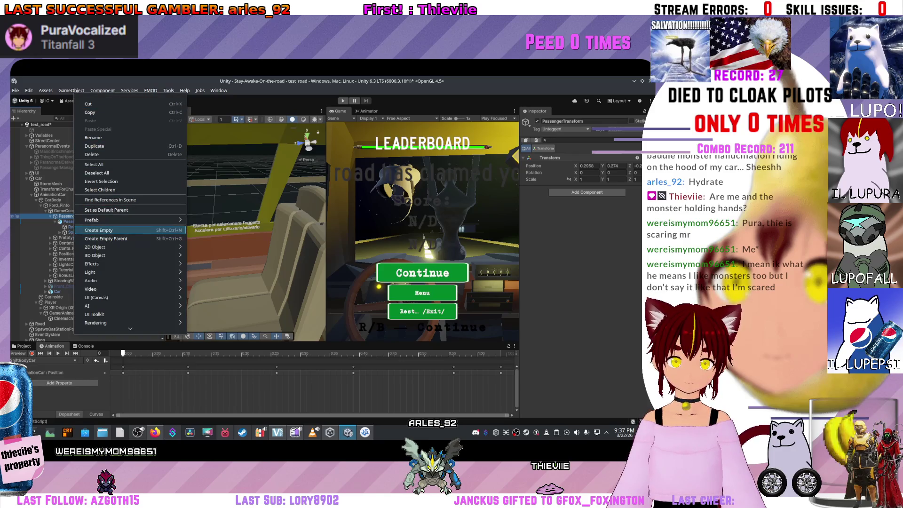
left_click(117, 230)
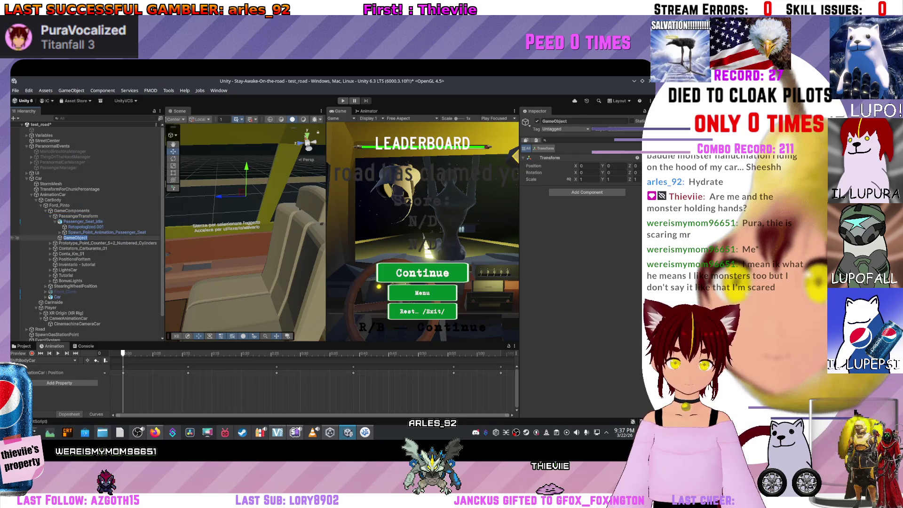
type("TransformMonsterToLook")
key("Return")
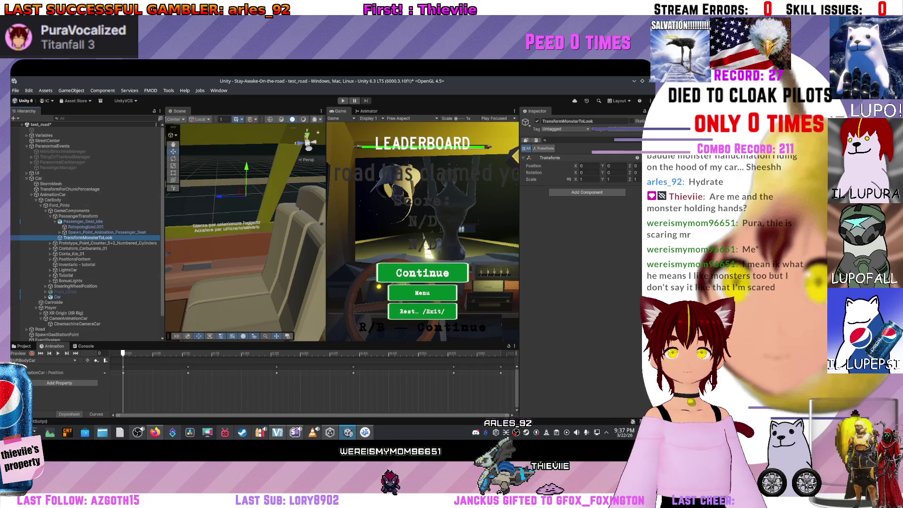
- Turn toward the car interior and frame TransformMonsterToLook in the Scene view
left_click_drag(245, 231, 292, 207)
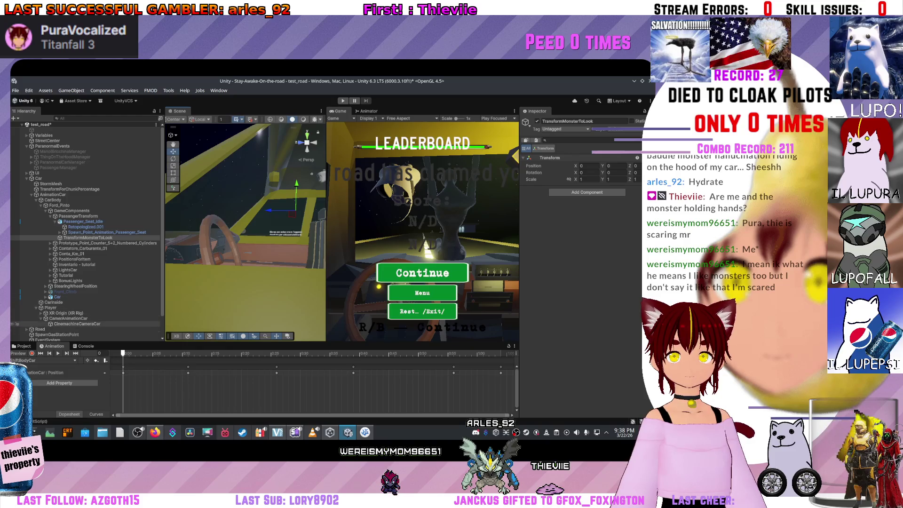
left_click(68, 318)
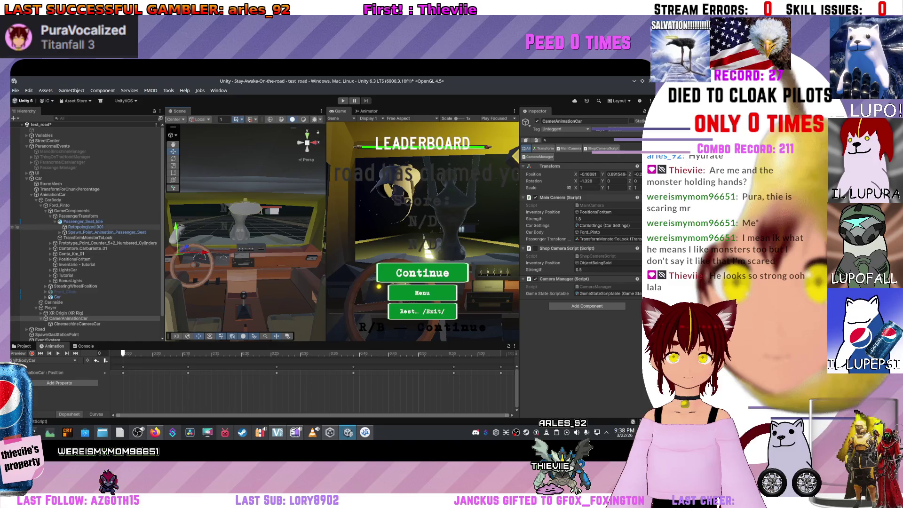
left_click(107, 232)
left_click(88, 238)
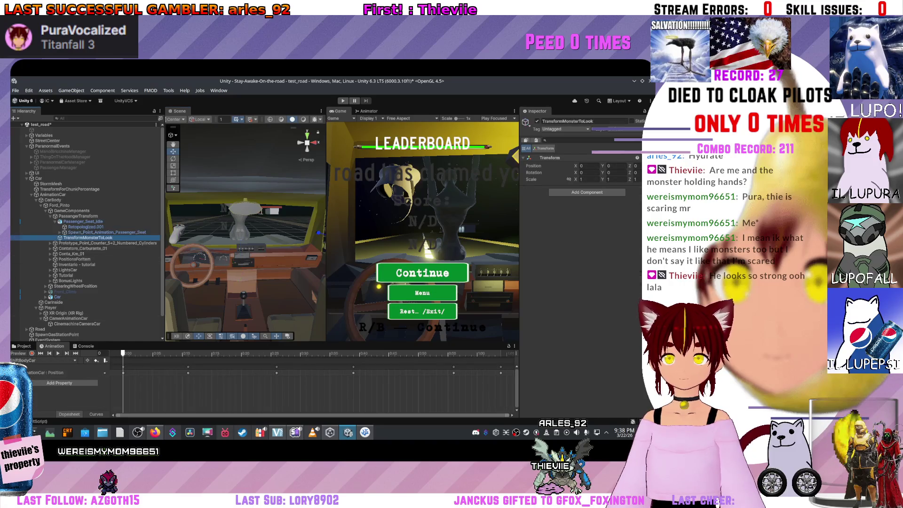
key("f")
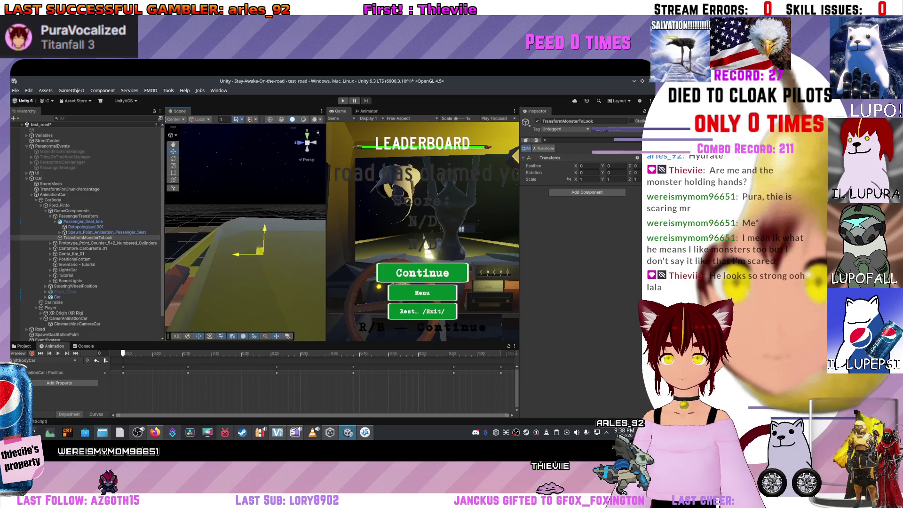
- Pull back to see the whole car from above and play-test the scene
left_click_drag(244, 235, 282, 193)
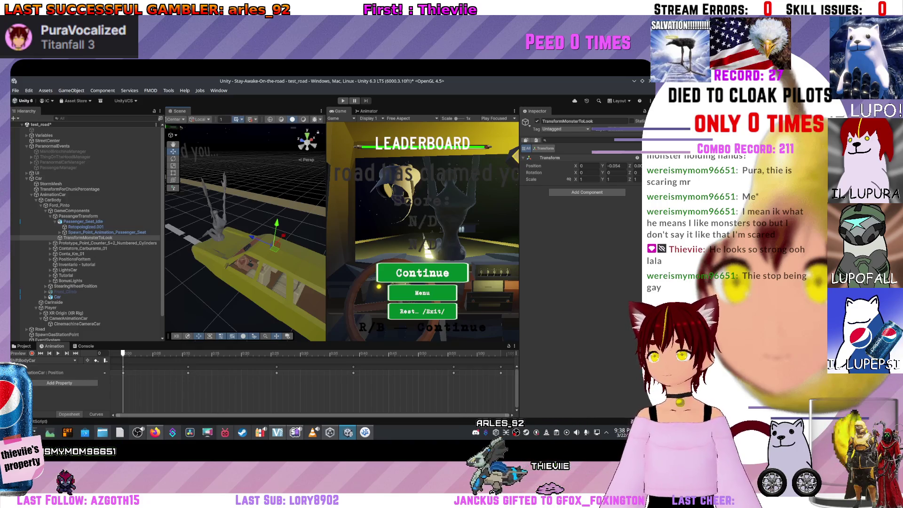
key("ctrl+p")
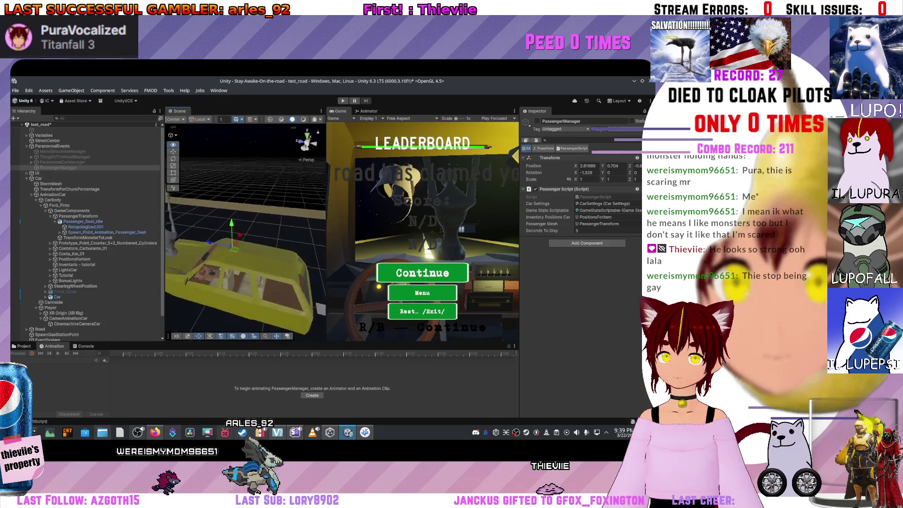
- Frame PassengerManager, save the test_road scene, and orbit around the car
key("f")
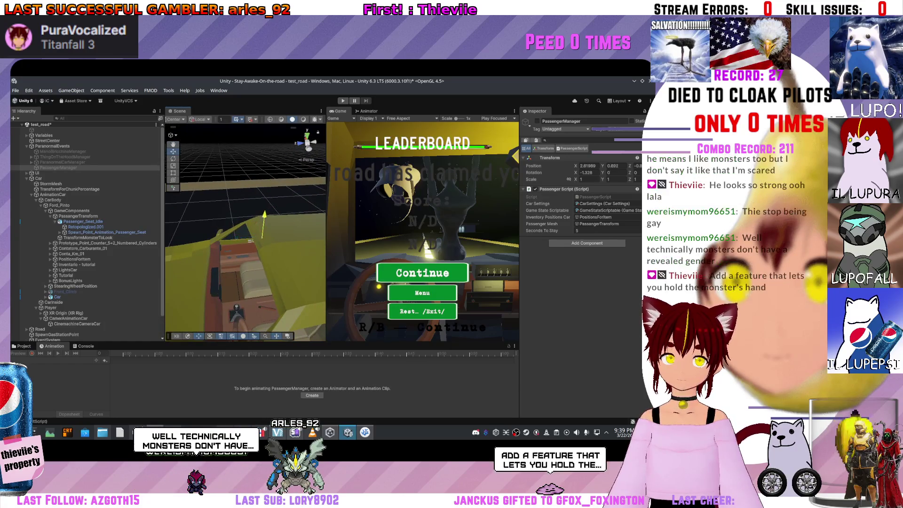
key("ctrl+s")
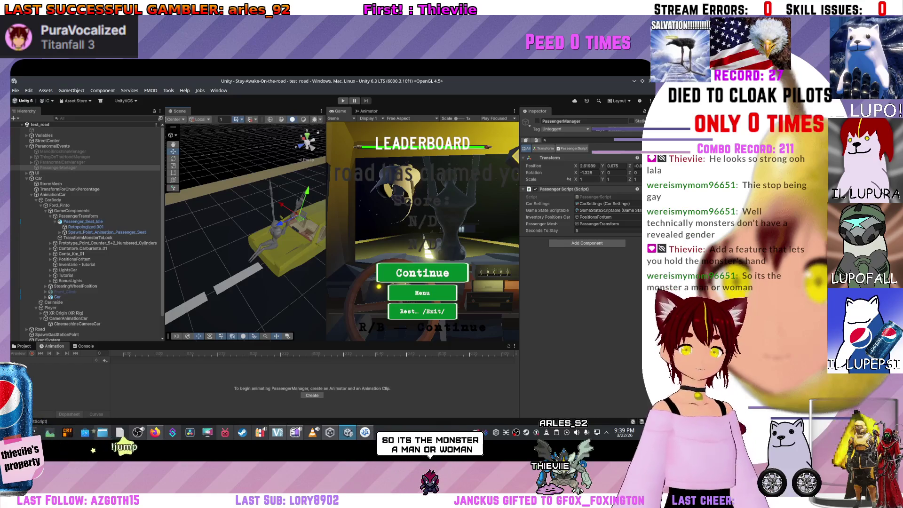
mouse_move(254, 225)
left_mouse_down()
mouse_move(225, 226)
mouse_move(240, 243)
mouse_move(226, 241)
left_mouse_up()
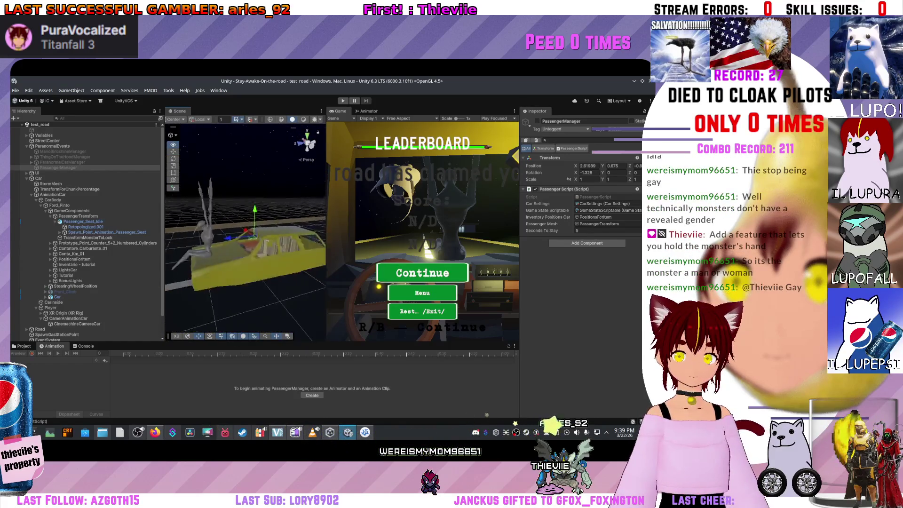
scroll(245, 231, "up", 5)
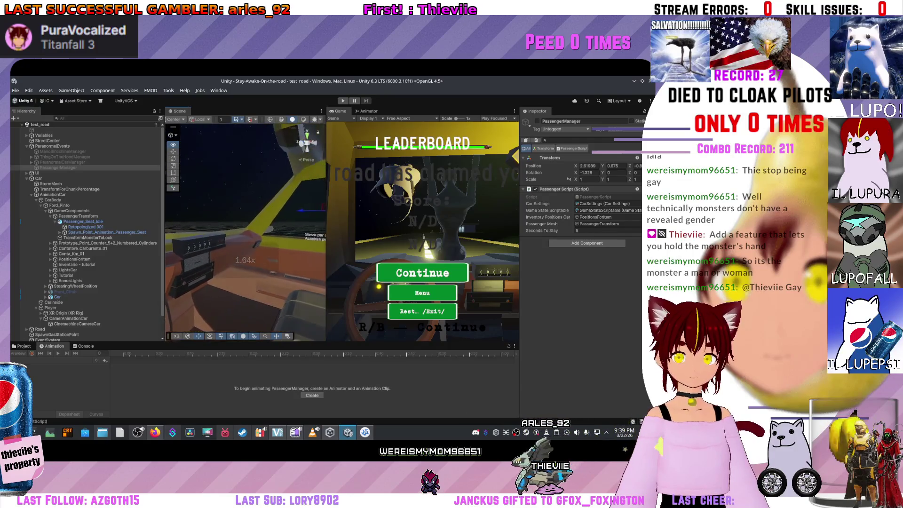
scroll(245, 232, "down", 5)
- Deactivate PassangerTransform with its children and start a play-test
left_click(83, 221)
left_click(78, 215)
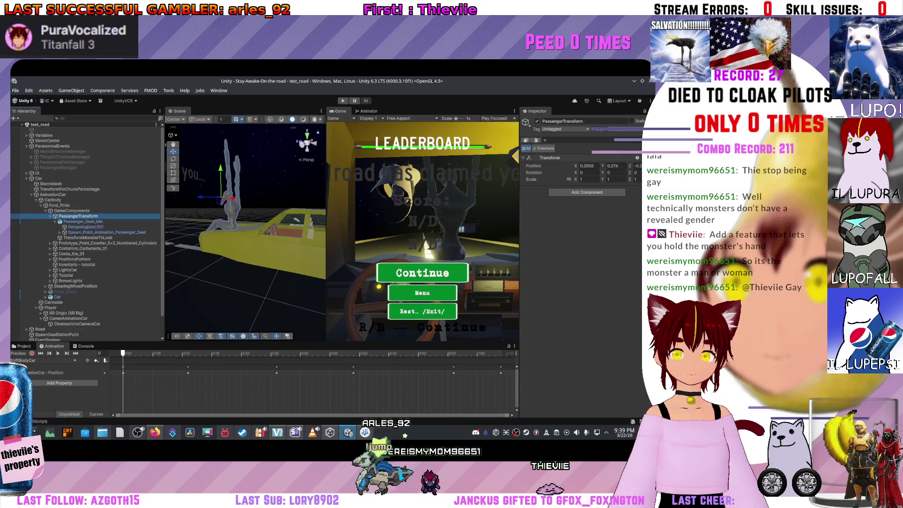
key("alt+shift+a")
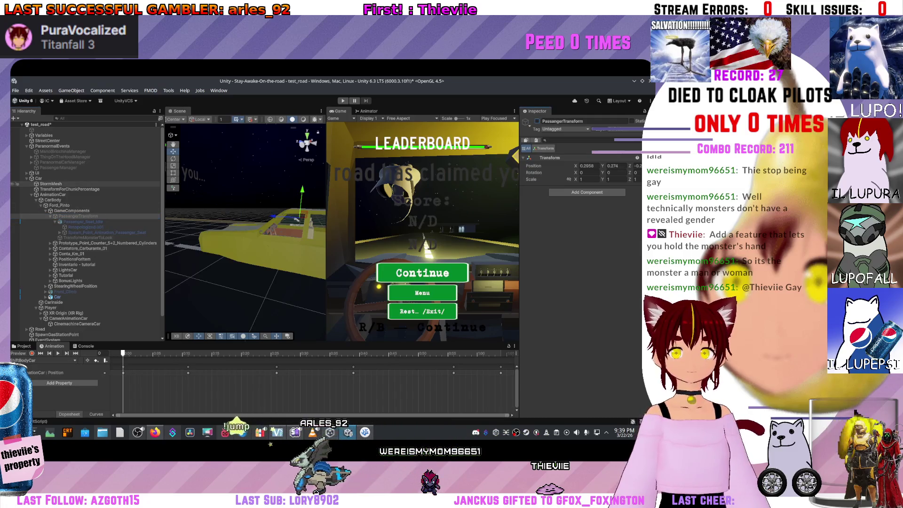
key("ctrl+p")
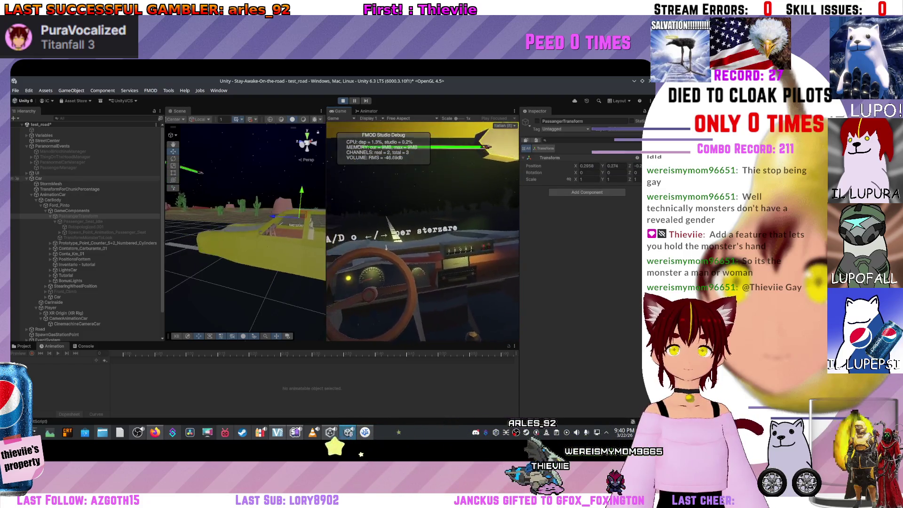
- Select PassengerManager to check its Passenger Script while the play-test ends
left_click(58, 167)
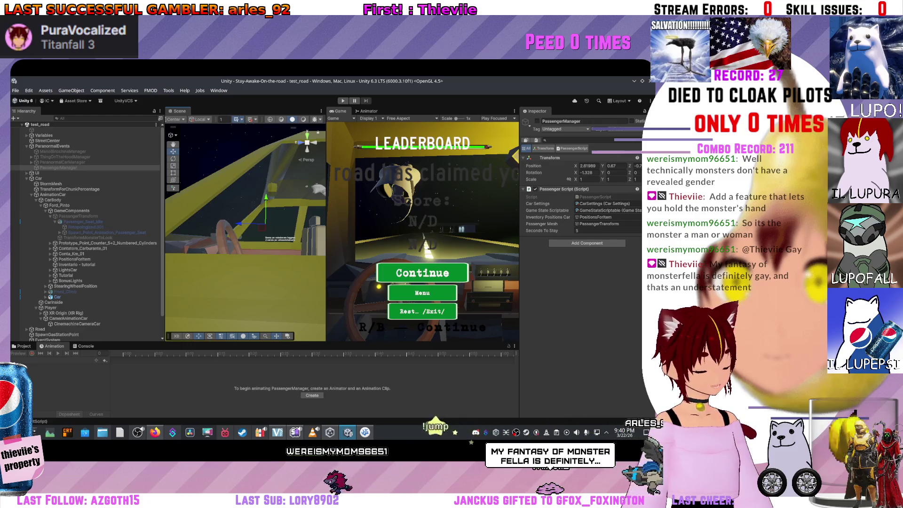
- Navigate the Scene view inside the car to the passenger seat by the yellow pillar
mouse_move(245, 230)
left_mouse_down()
mouse_move(226, 221)
mouse_move(240, 232)
mouse_move(221, 238)
mouse_move(202, 223)
left_mouse_up()
scroll(245, 231, "up", 1)
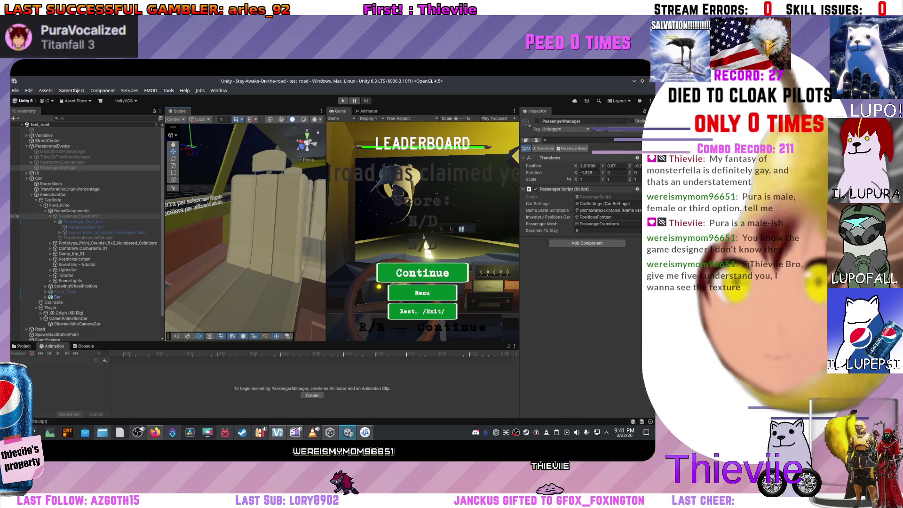
left_click_drag(236, 225, 268, 226)
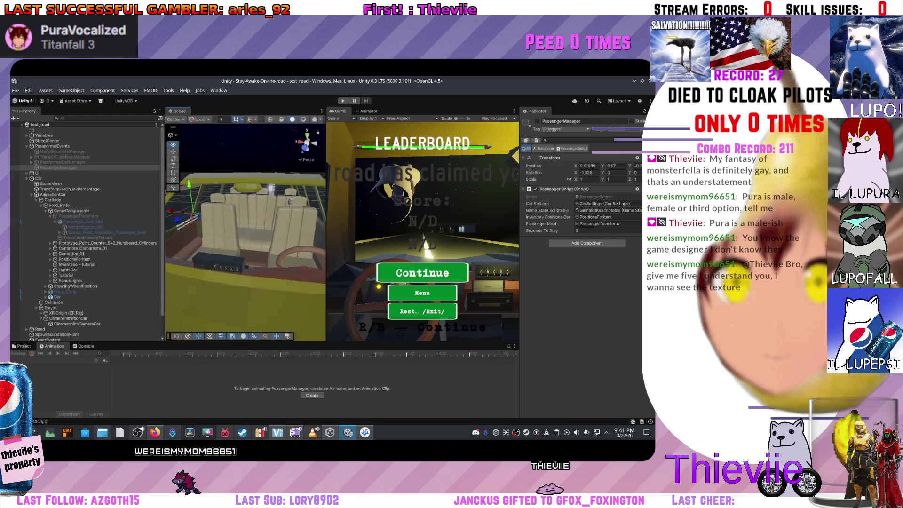
scroll(245, 230, "up", 1)
left_click_drag(245, 230, 296, 231)
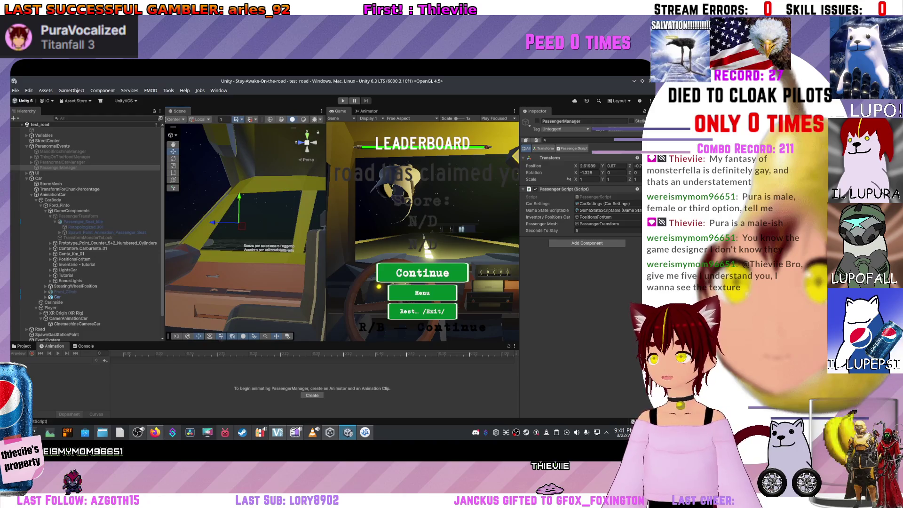
left_click_drag(296, 230, 305, 230)
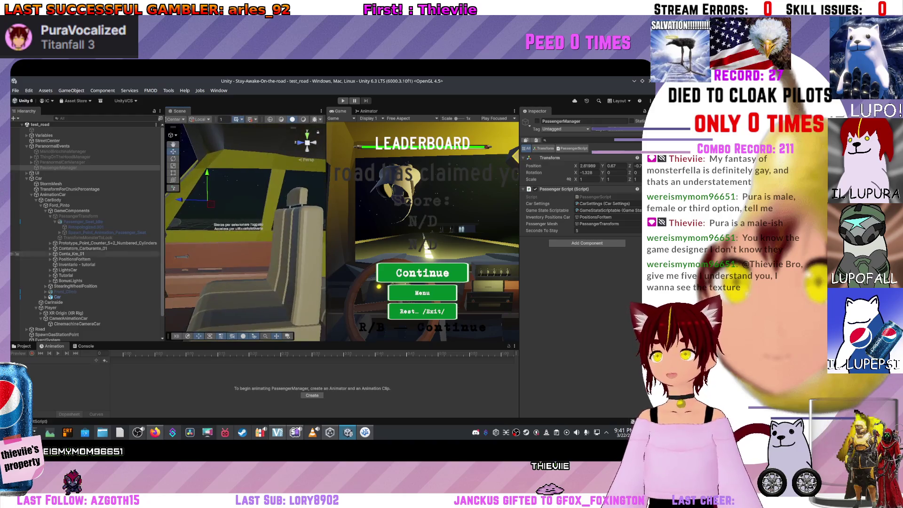
- Re-enable PassengerTransform and preview Passenger_Seat_Idle's animation at frame 50
left_click(78, 215)
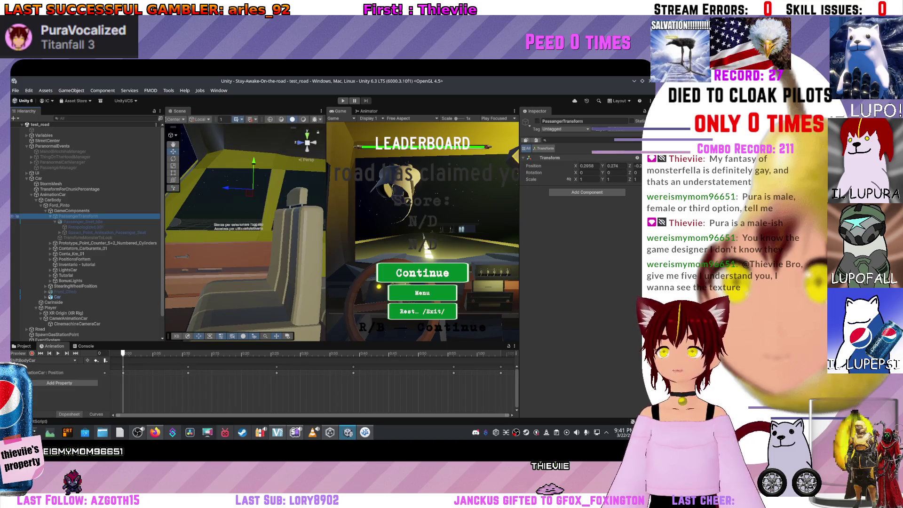
left_click(77, 216)
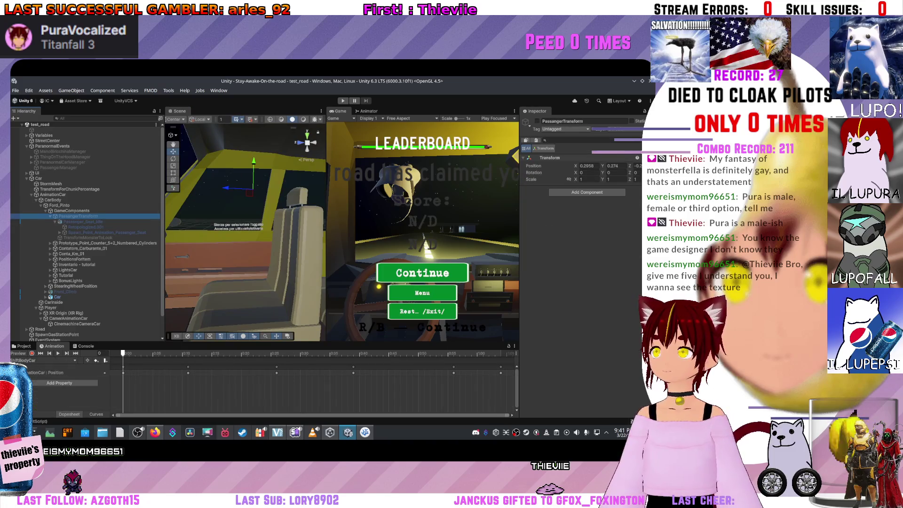
key("alt+shift+a")
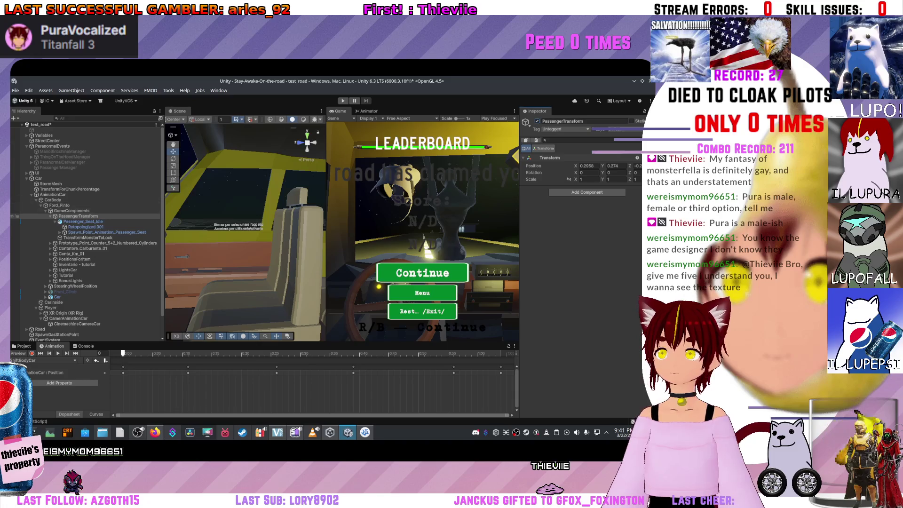
left_click(82, 221)
left_click_drag(122, 353, 185, 353)
left_click_drag(245, 230, 282, 221)
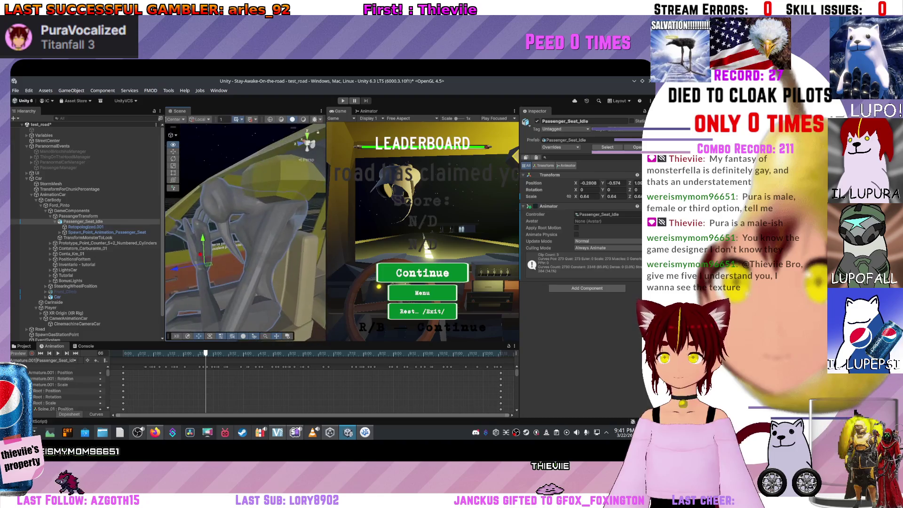
- Frame PositionsForItem, enlarge the Scene view, and orbit onto the seat's item slots
left_click(17, 237)
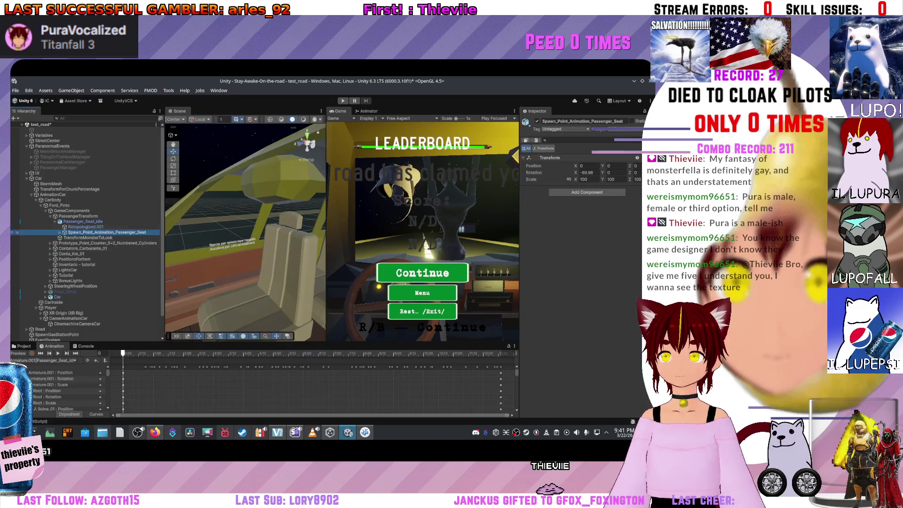
left_click(16, 222)
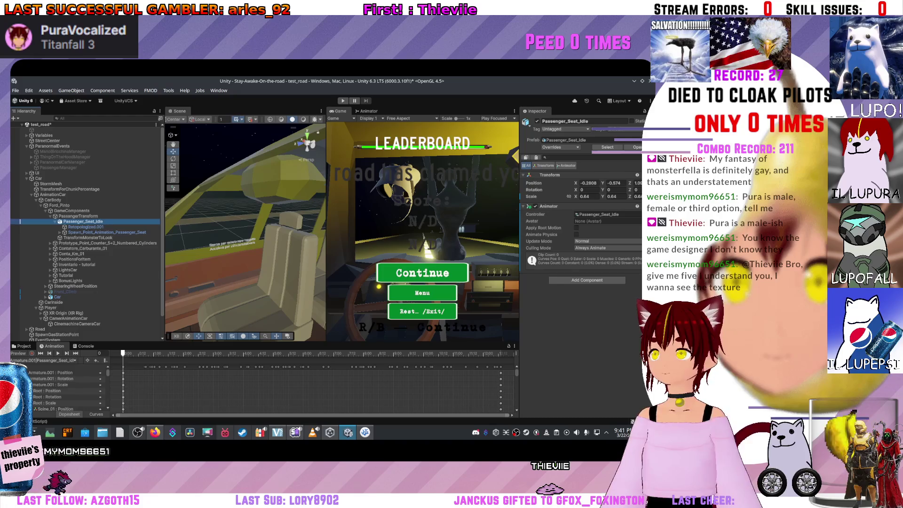
double_click(75, 259)
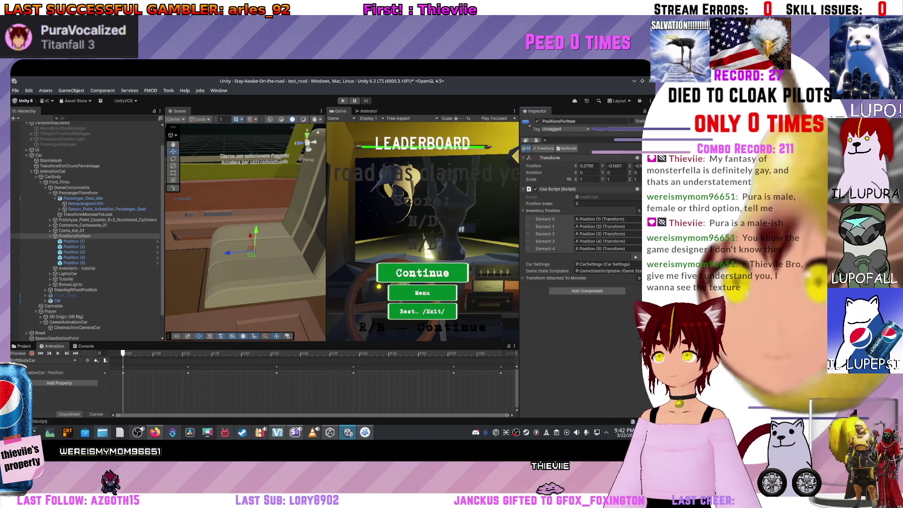
scroll(245, 230, "down", 5)
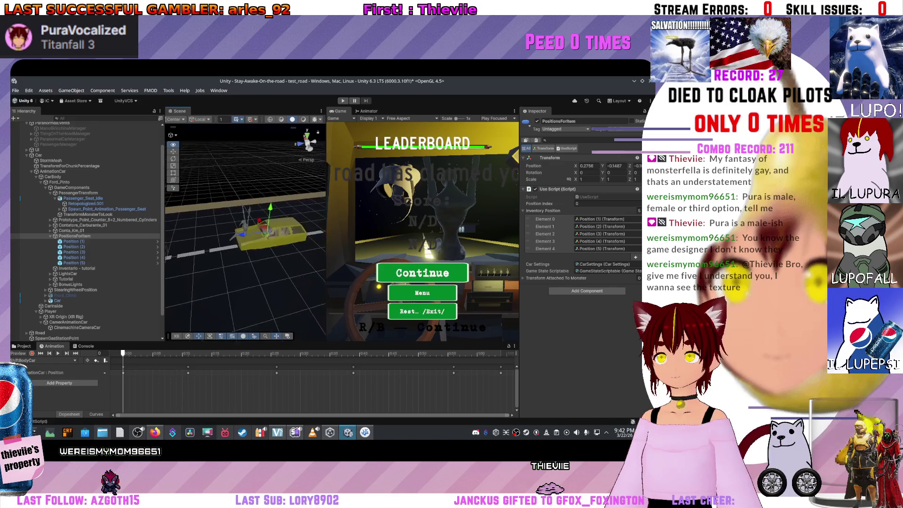
scroll(244, 230, "up", 5)
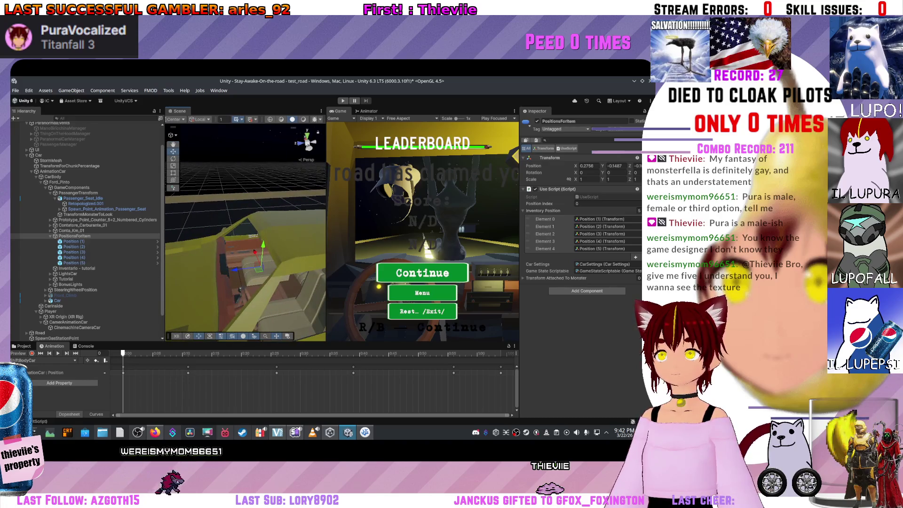
left_click_drag(325, 212, 424, 212)
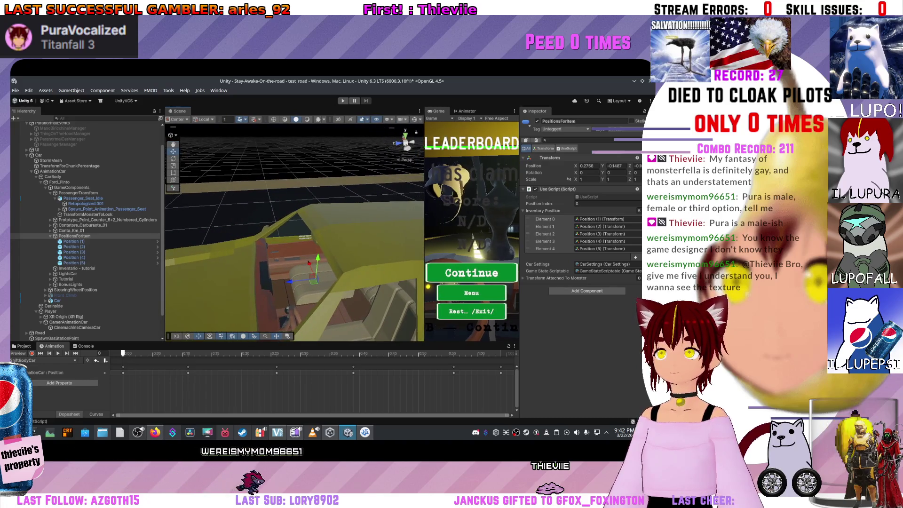
scroll(308, 262, "up", 5)
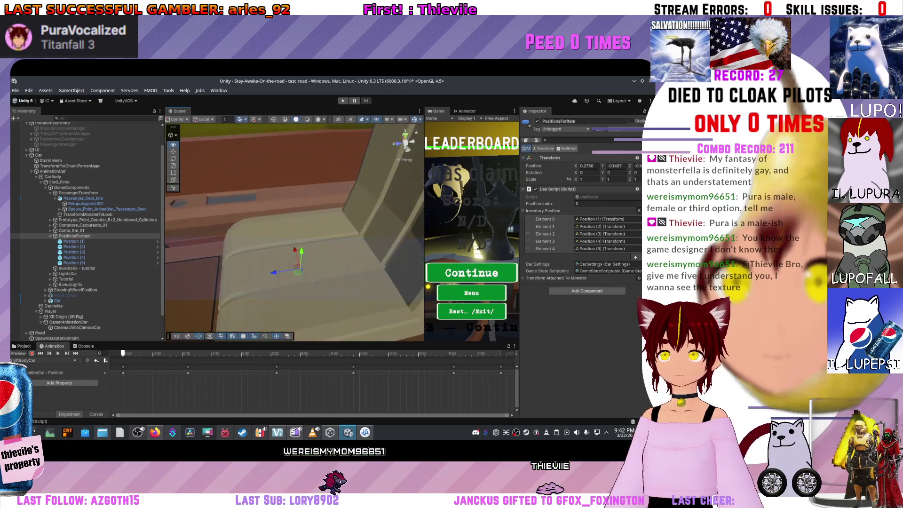
left_click_drag(301, 235, 249, 241)
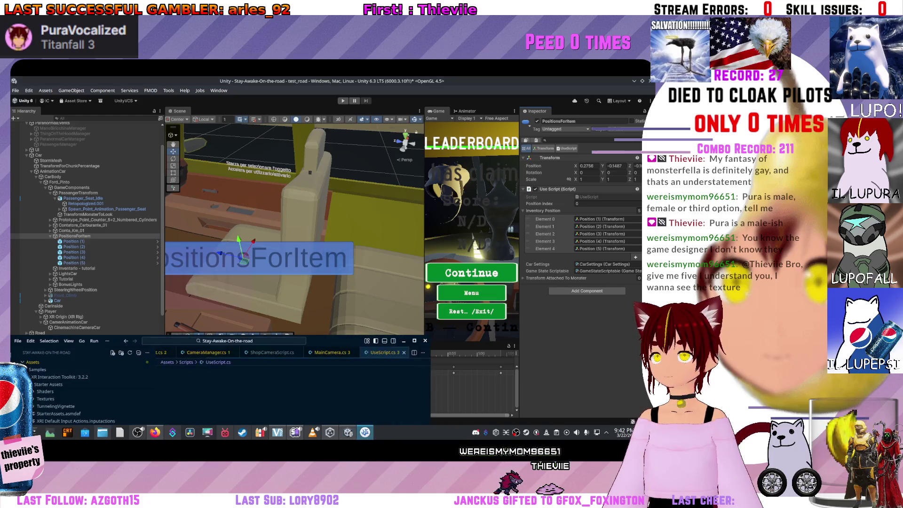
- Scroll down through UseScript.cs past its item-selection methods
scroll(358, 263, "down", 15)
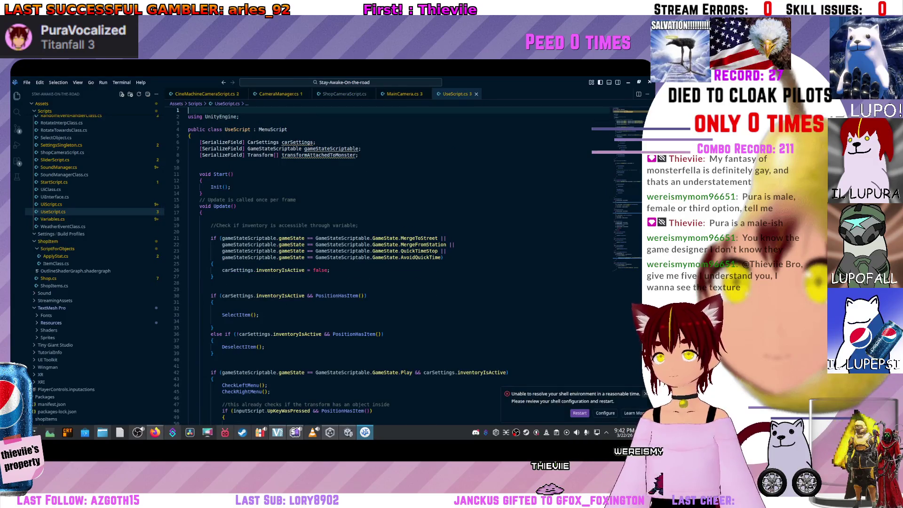
scroll(357, 263, "down", 12)
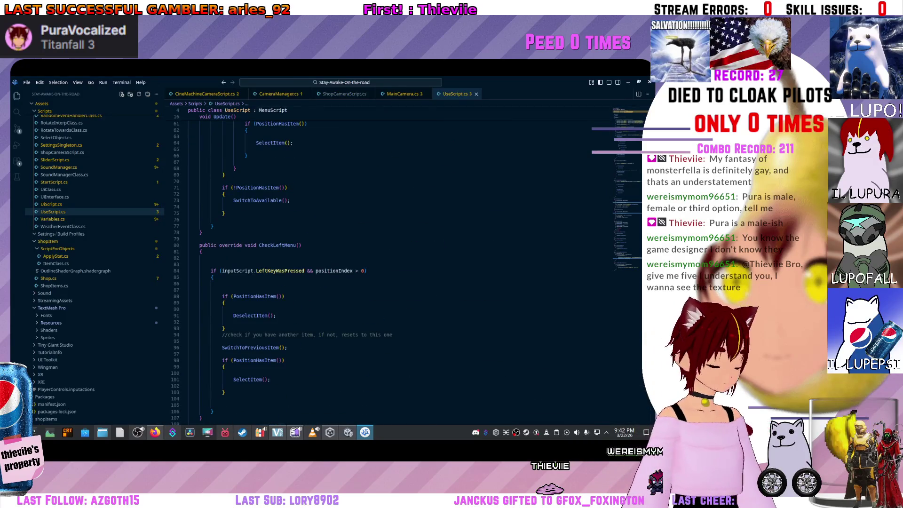
scroll(358, 263, "down", 17)
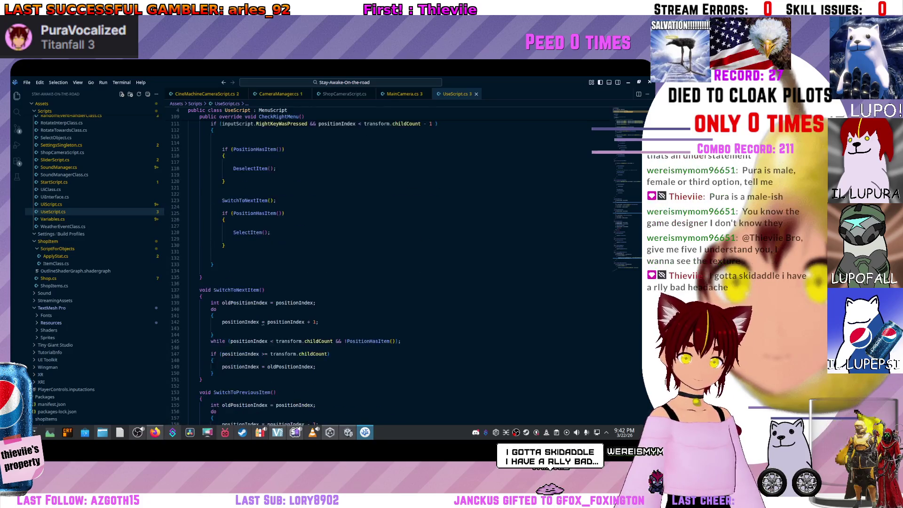
scroll(357, 264, "down", 5)
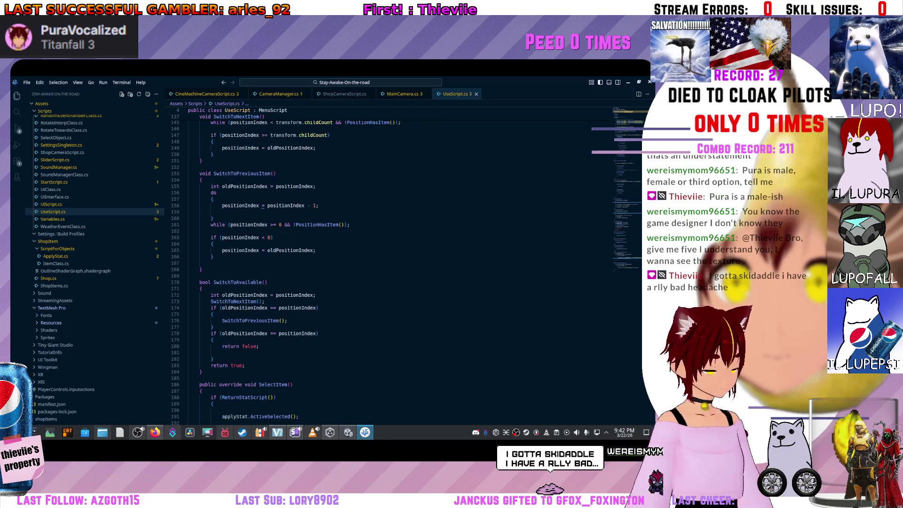
scroll(357, 263, "down", 8)
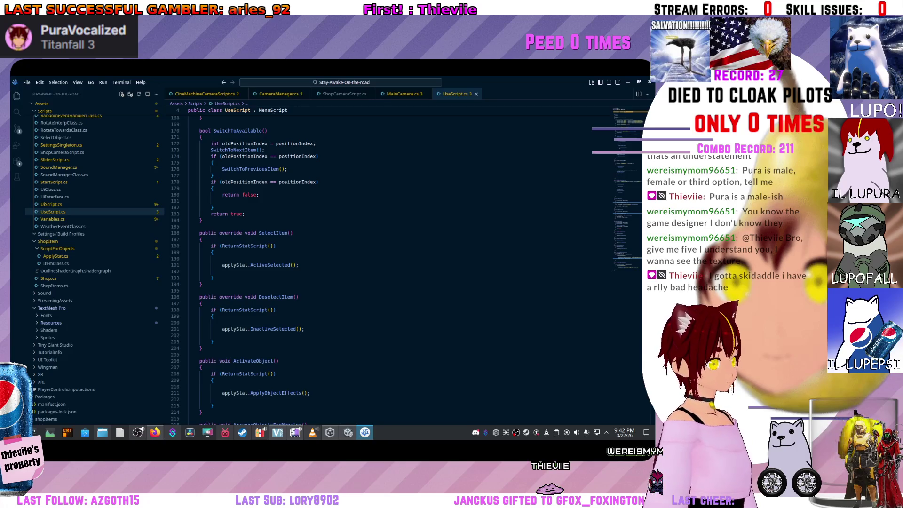
left_click(784, 303)
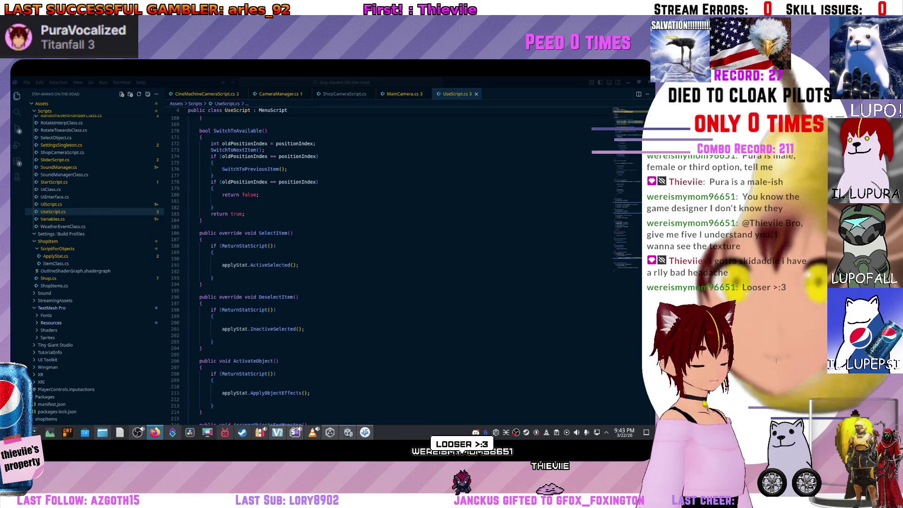
scroll(390, 259, "down", 10)
- Review the ActivateObject, ArrangeObjectsForMonster and ReturnObjectToInventory methods
left_click(329, 191)
scroll(390, 259, "down", 2)
scroll(390, 259, "up", 1)
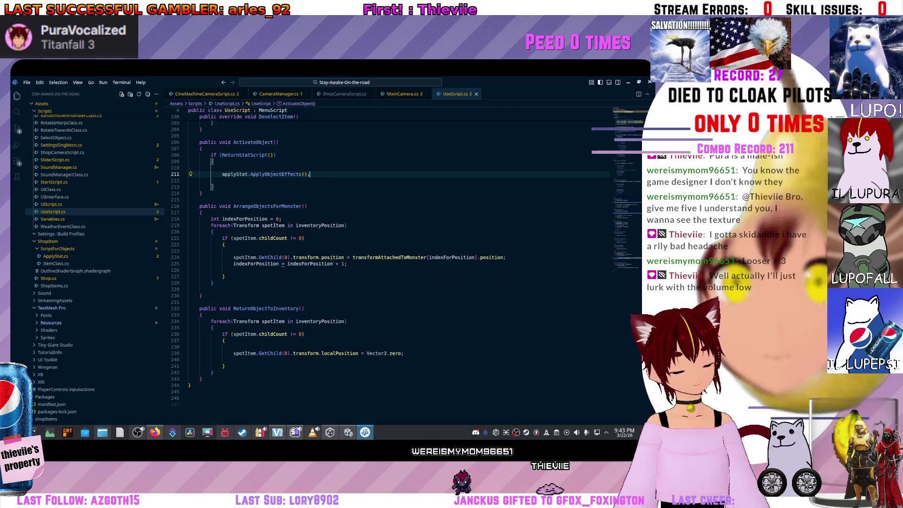
scroll(273, 226, "up", 2)
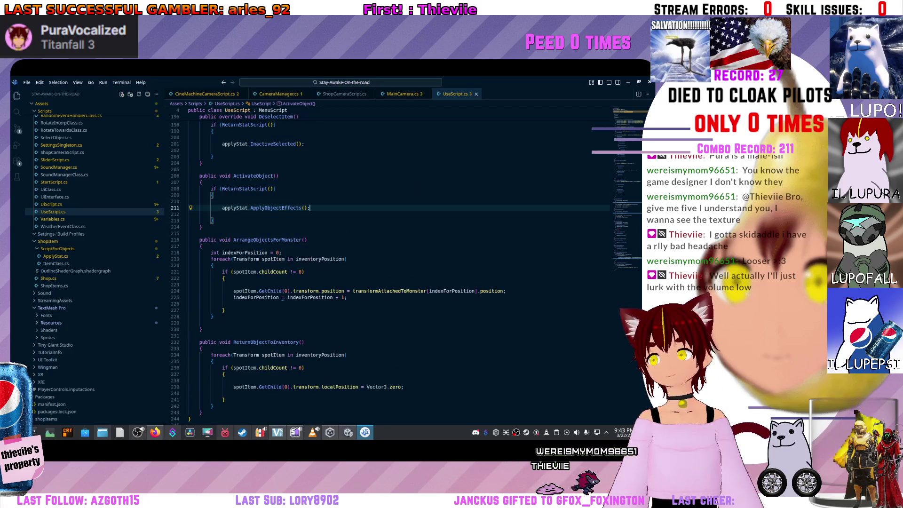
scroll(273, 226, "up", 3)
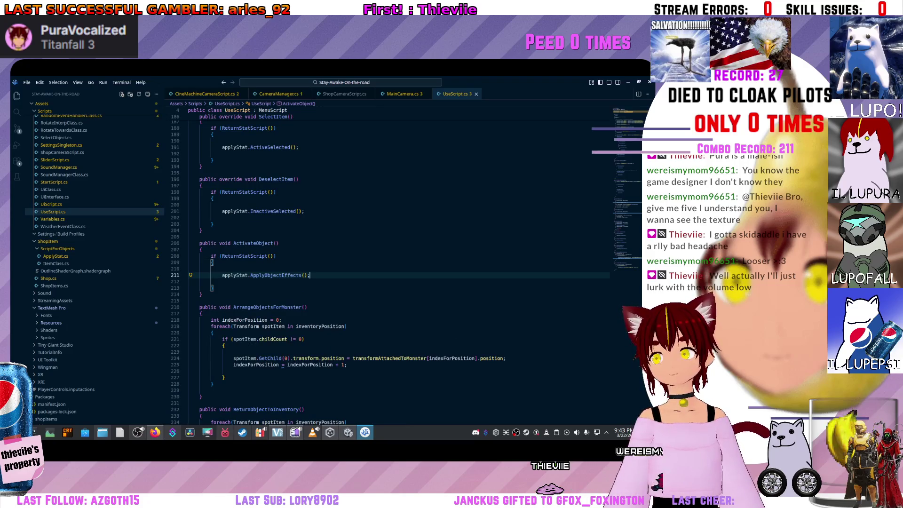
scroll(390, 268, "down", 8)
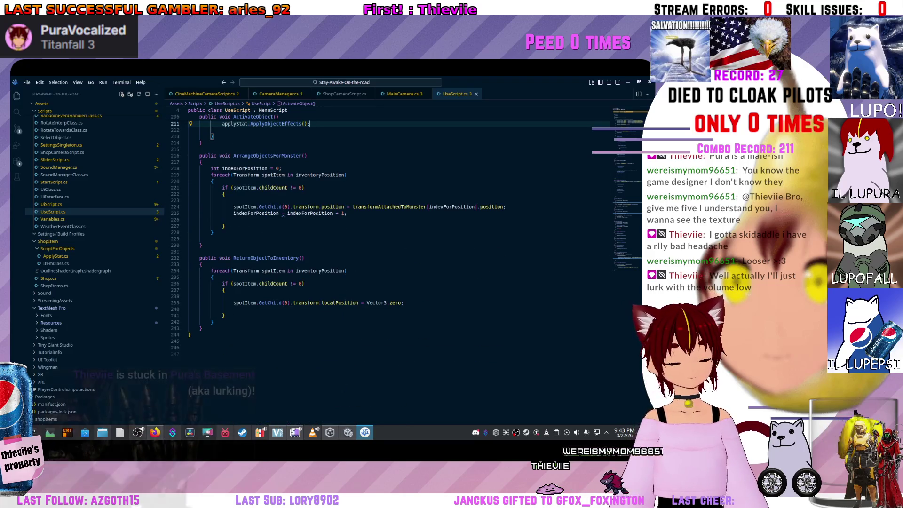
scroll(390, 235, "up", 6)
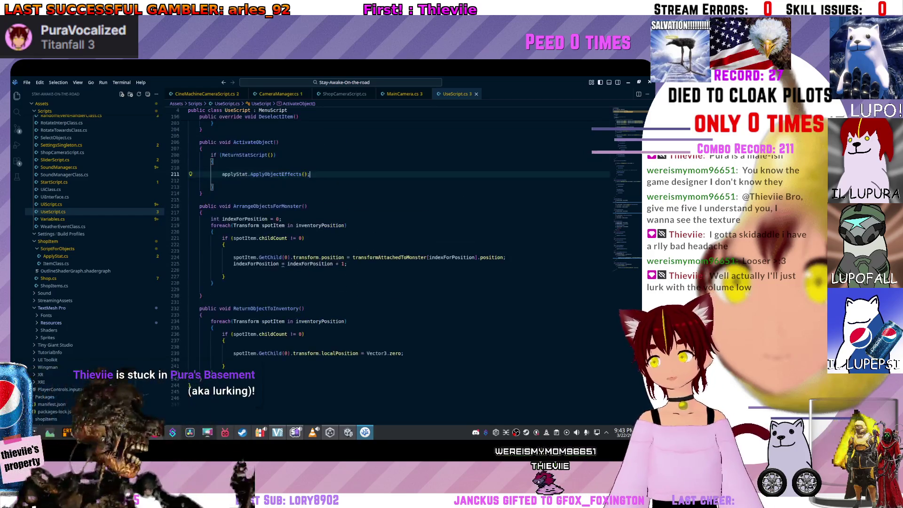
scroll(390, 258, "up", 4)
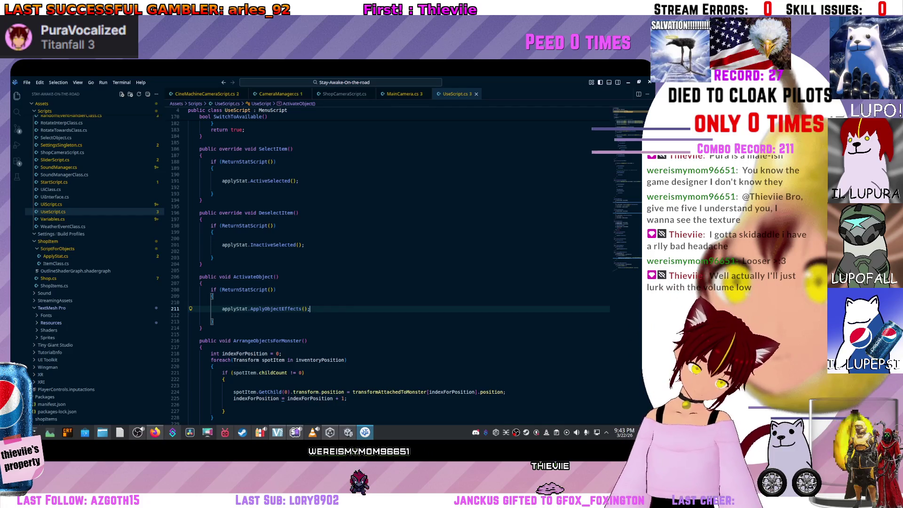
scroll(261, 240, "down", 5)
left_click(260, 240)
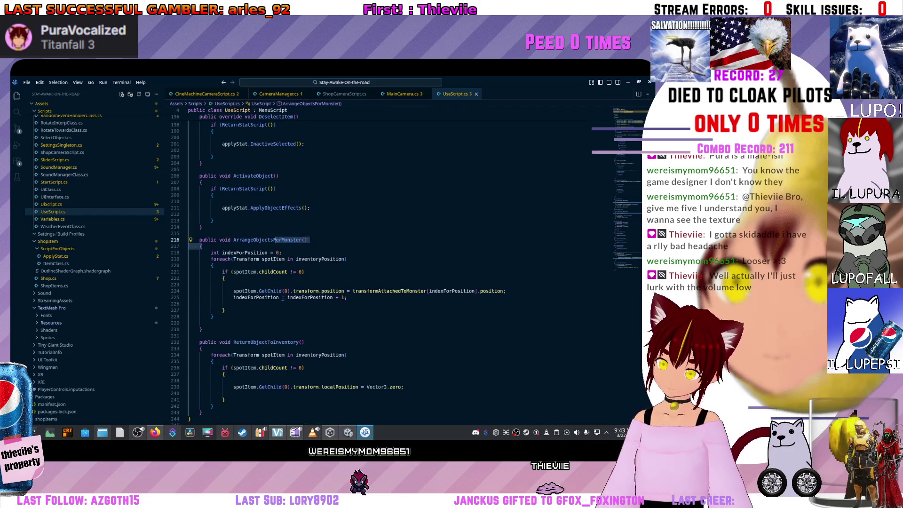
left_click(284, 252)
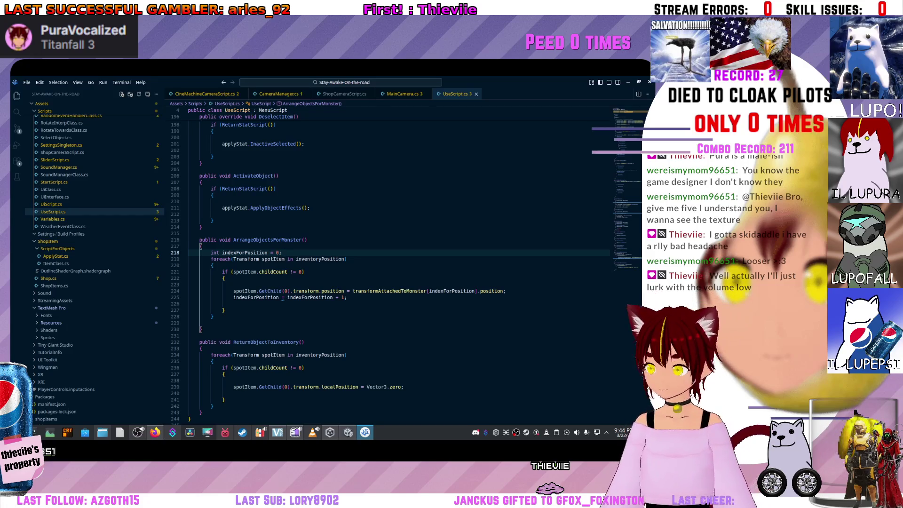
key("BackSpace")
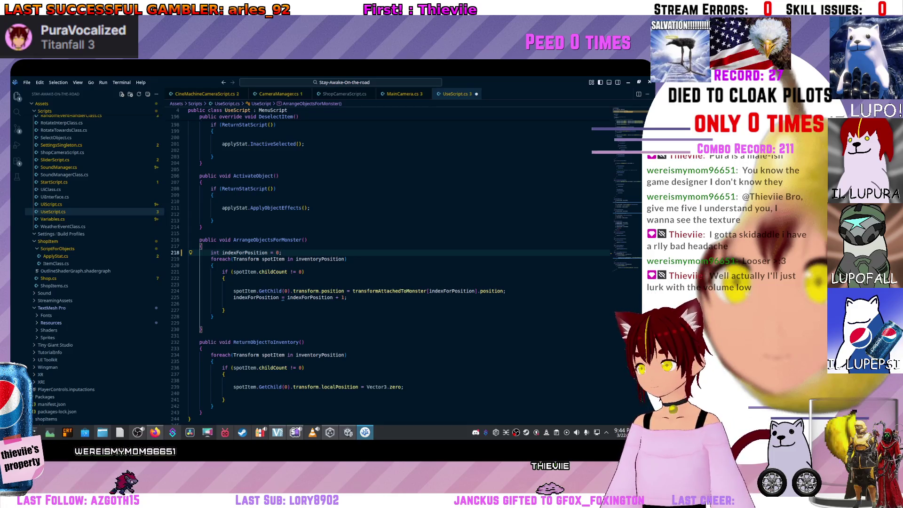
left_click(332, 290)
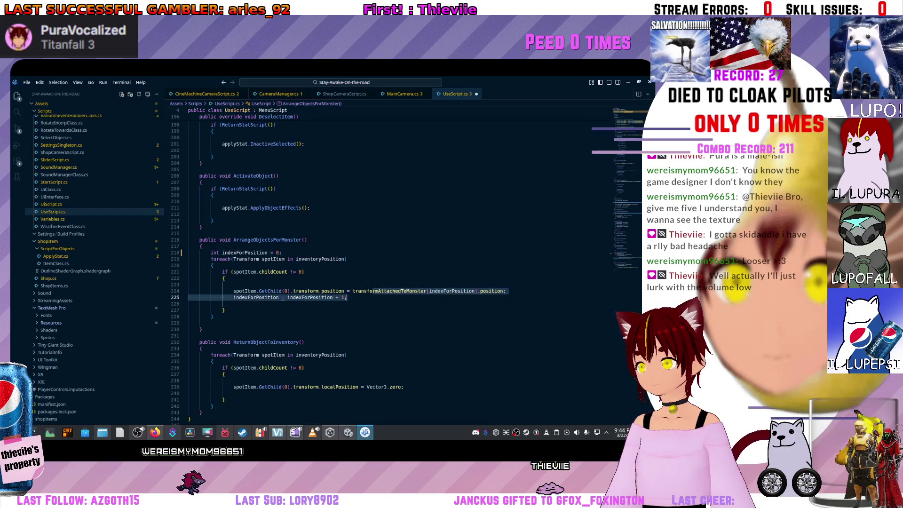
scroll(333, 291, "down", 3)
left_click(188, 325)
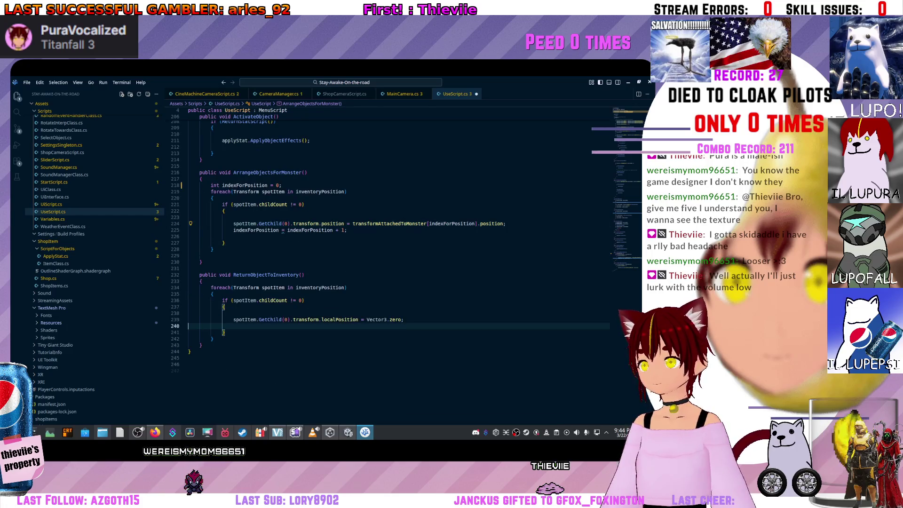
scroll(390, 258, "up", 2)
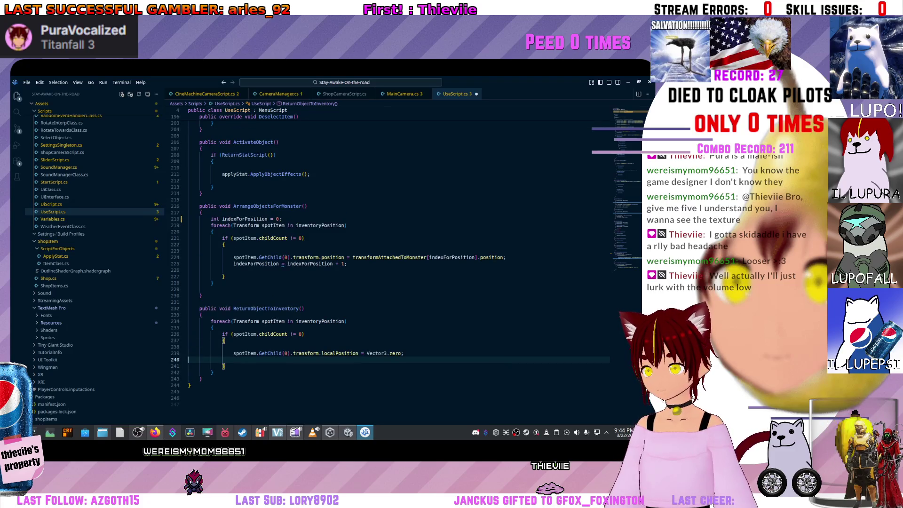
scroll(390, 263, "up", 13)
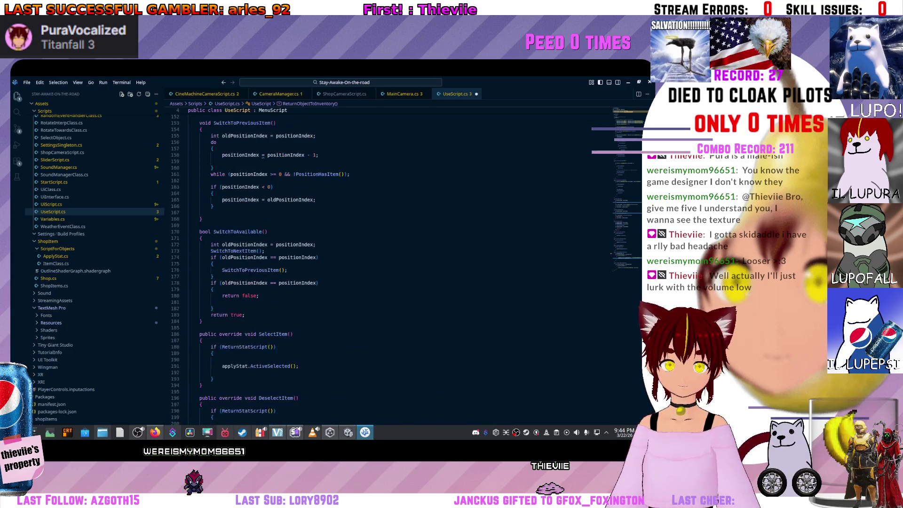
scroll(390, 263, "up", 14)
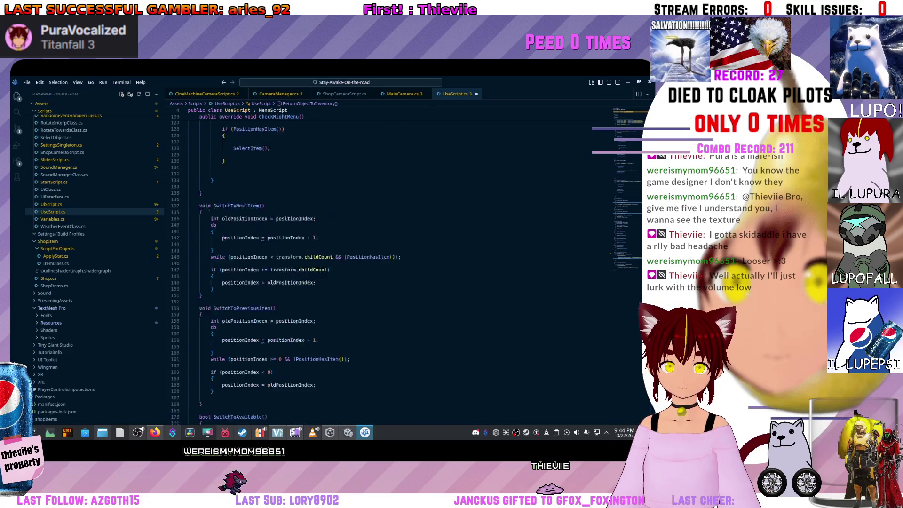
scroll(390, 264, "up", 7)
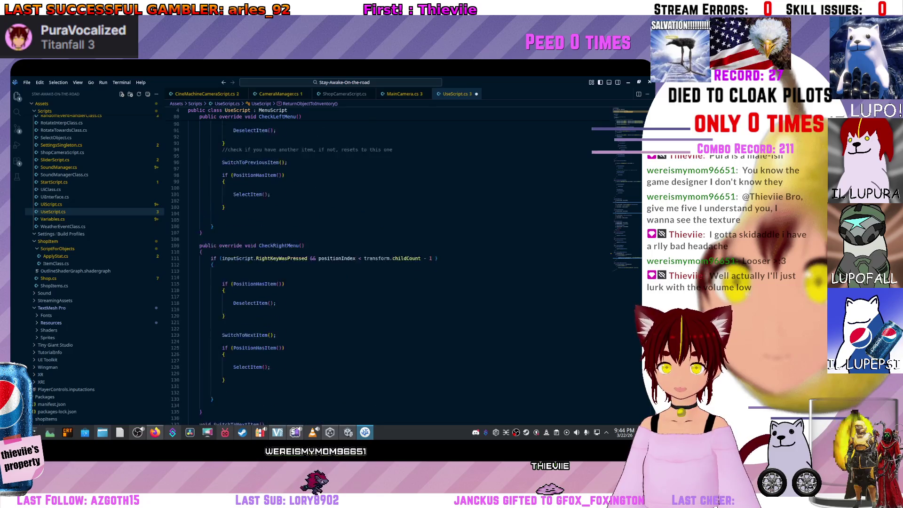
scroll(390, 263, "up", 5)
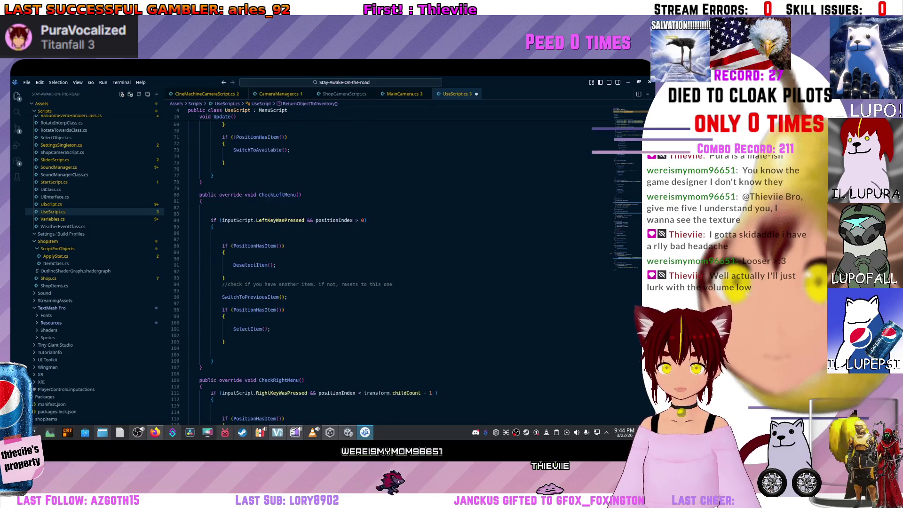
scroll(390, 264, "up", 20)
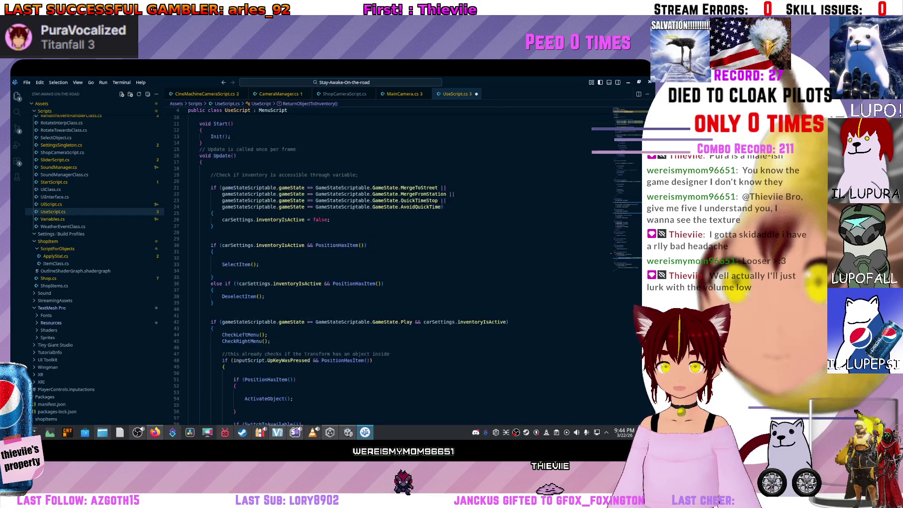
scroll(236, 230, "down", 4)
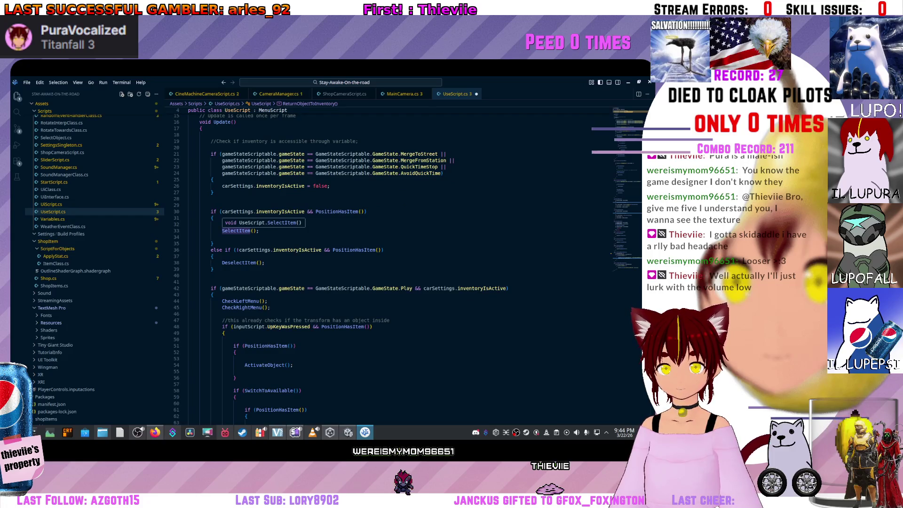
scroll(236, 230, "up", 3)
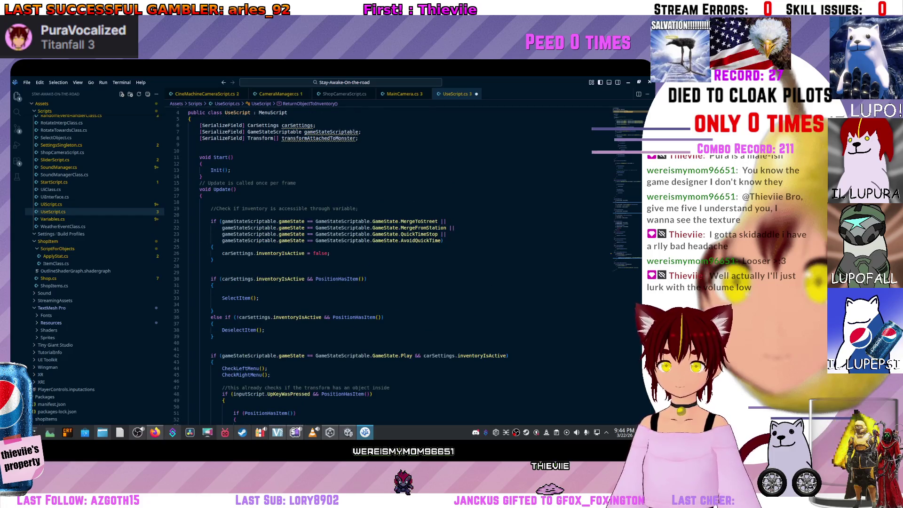
mouse_move(250, 227)
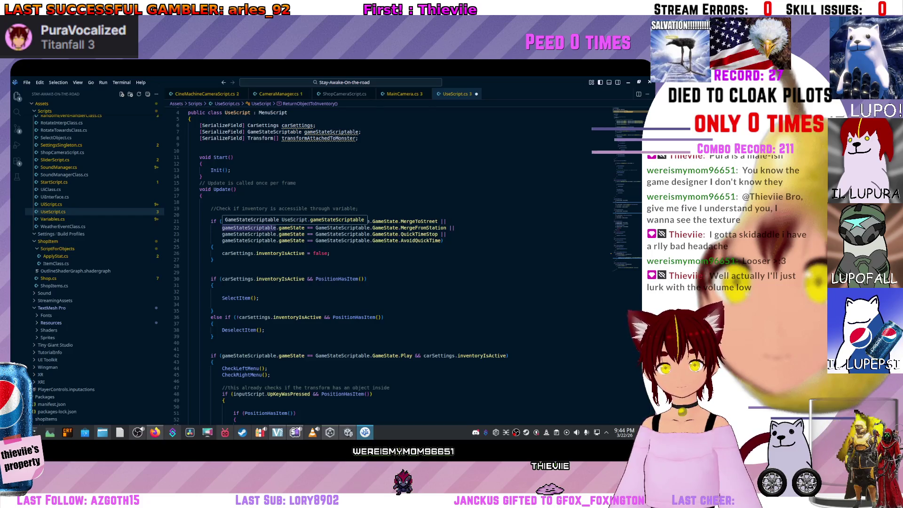
mouse_move(336, 278)
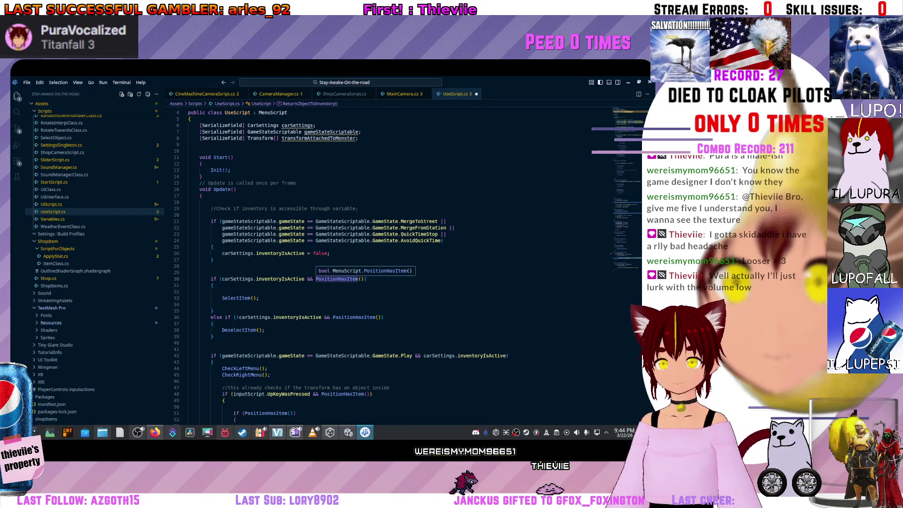
mouse_move(255, 317)
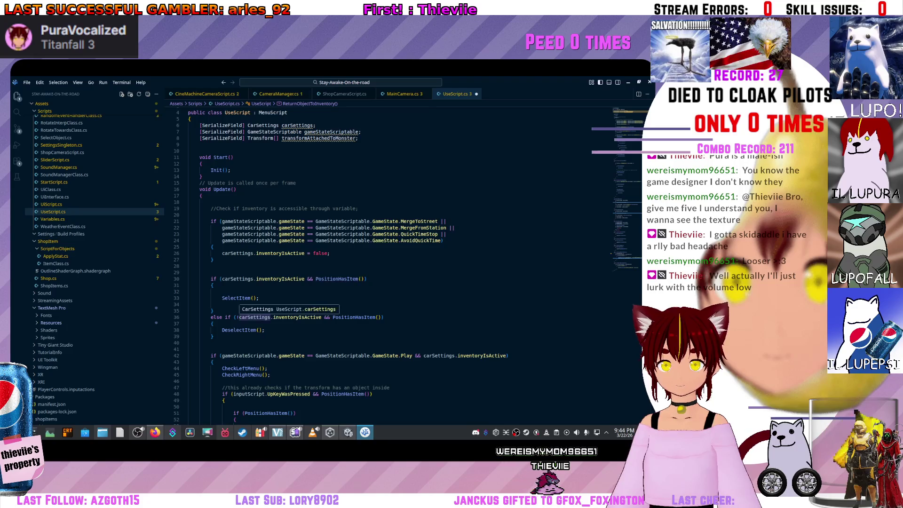
scroll(255, 317, "down", 4)
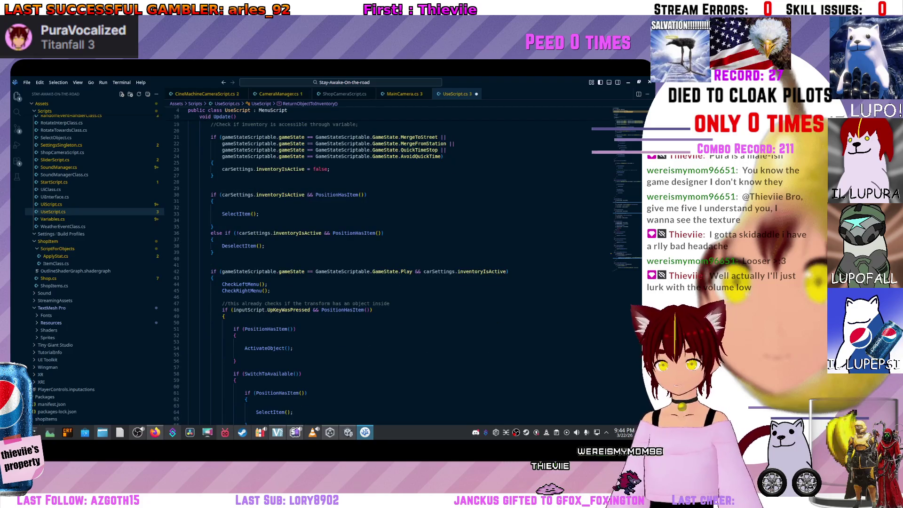
scroll(329, 268, "up", 3)
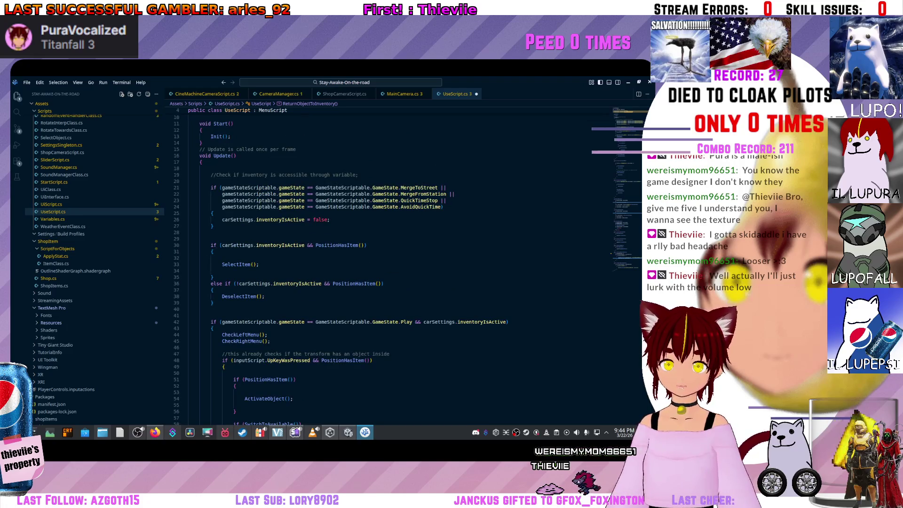
scroll(235, 264, "up", 3)
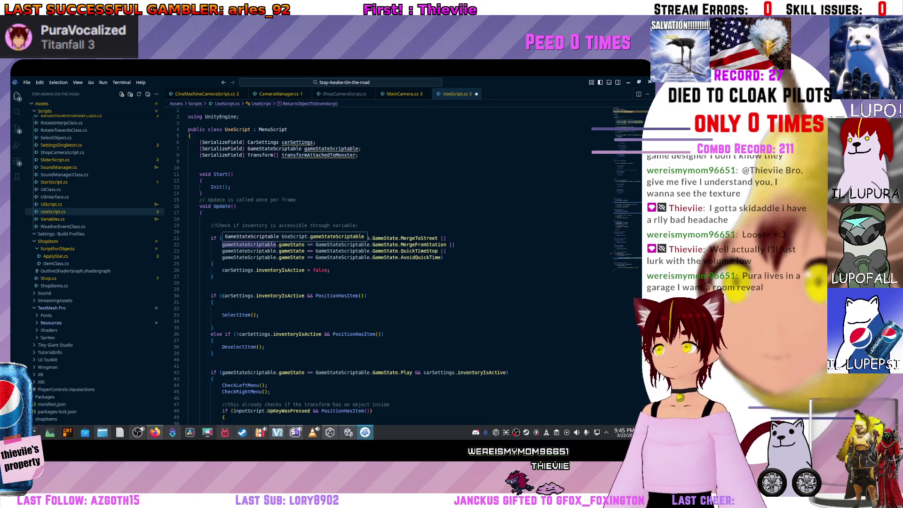
left_click(212, 276)
left_click(213, 289)
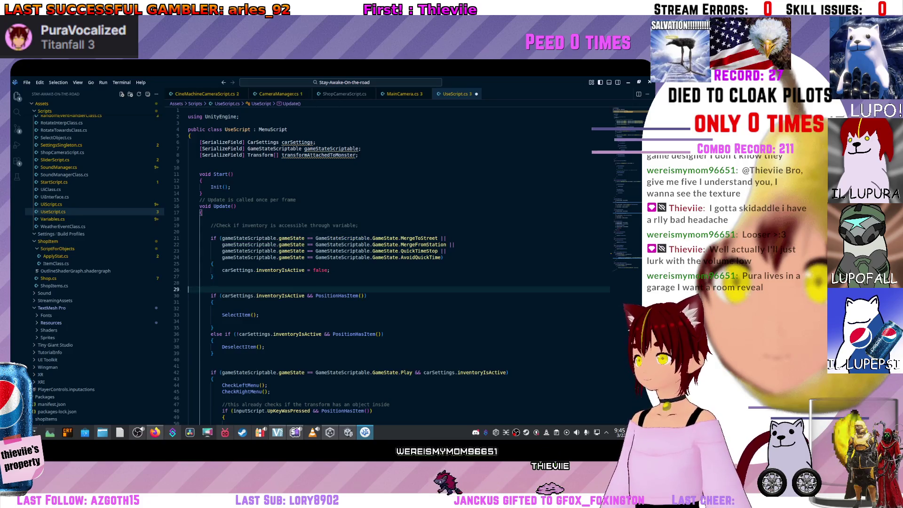
scroll(212, 290, "down", 3)
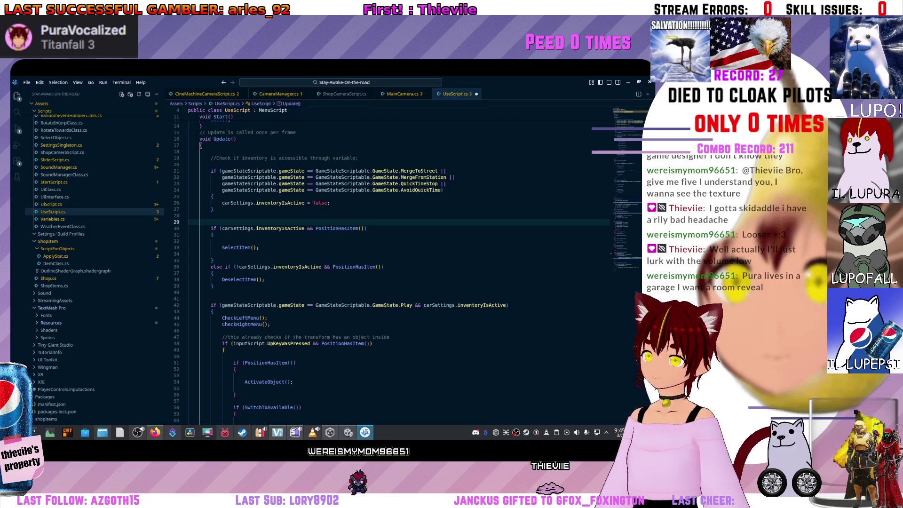
scroll(392, 263, "up", 2)
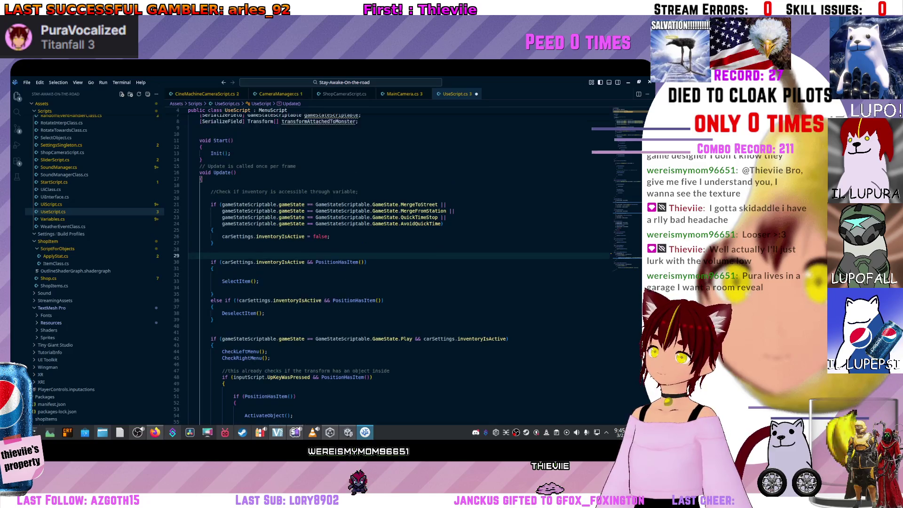
mouse_move(280, 253)
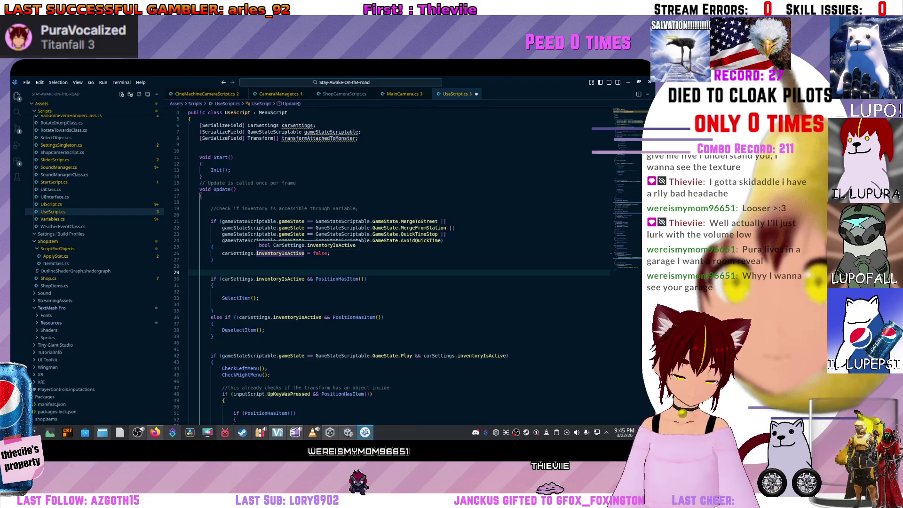
scroll(280, 253, "down", 2)
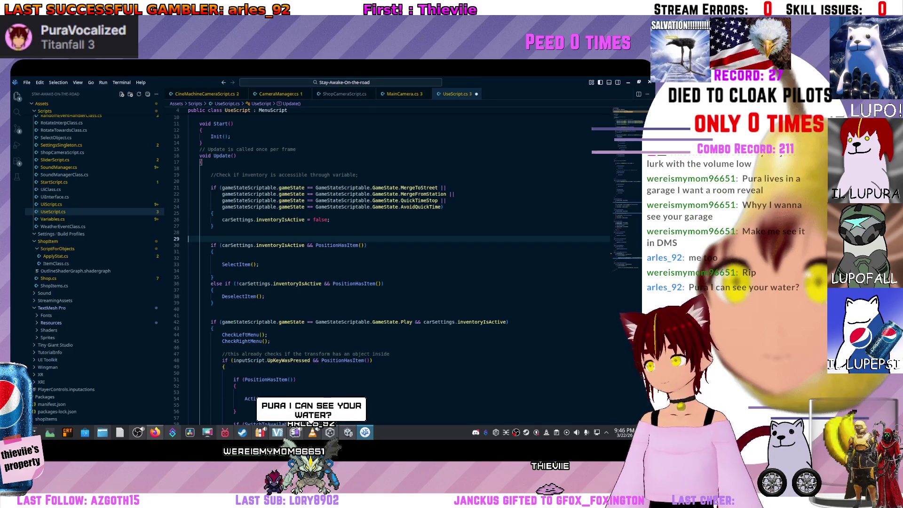
scroll(400, 263, "down", 10)
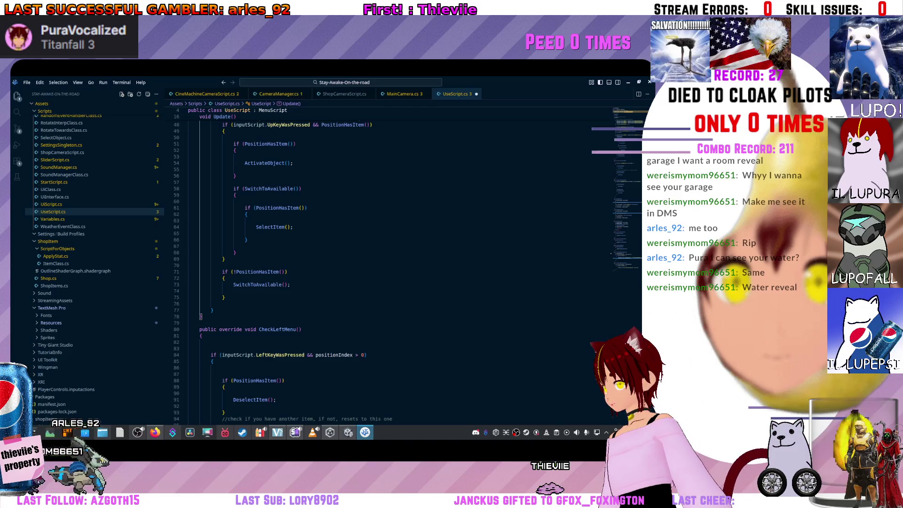
scroll(188, 221, "up", 10)
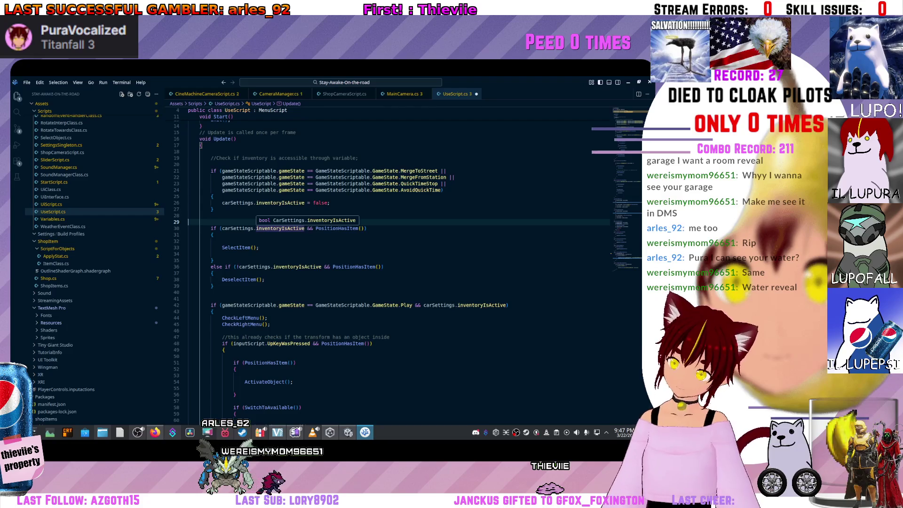
scroll(329, 263, "down", 1)
scroll(399, 263, "down", 17)
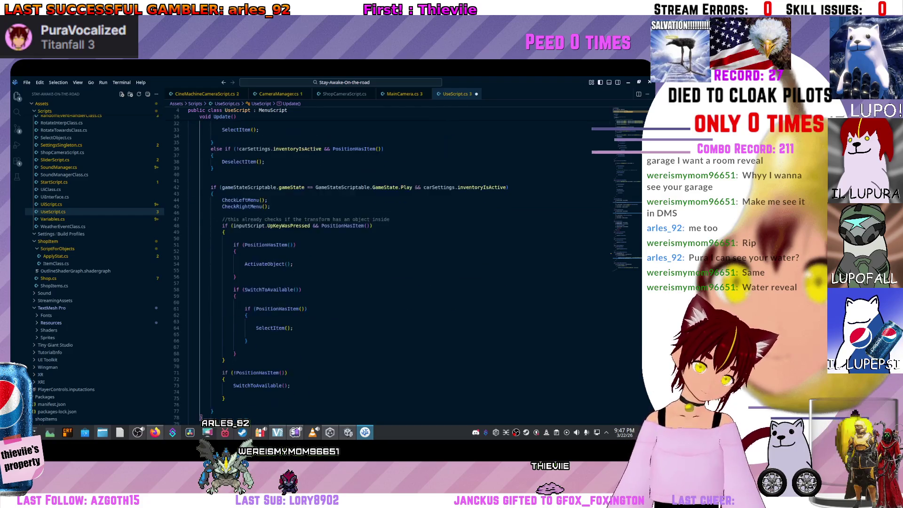
scroll(400, 264, "down", 3)
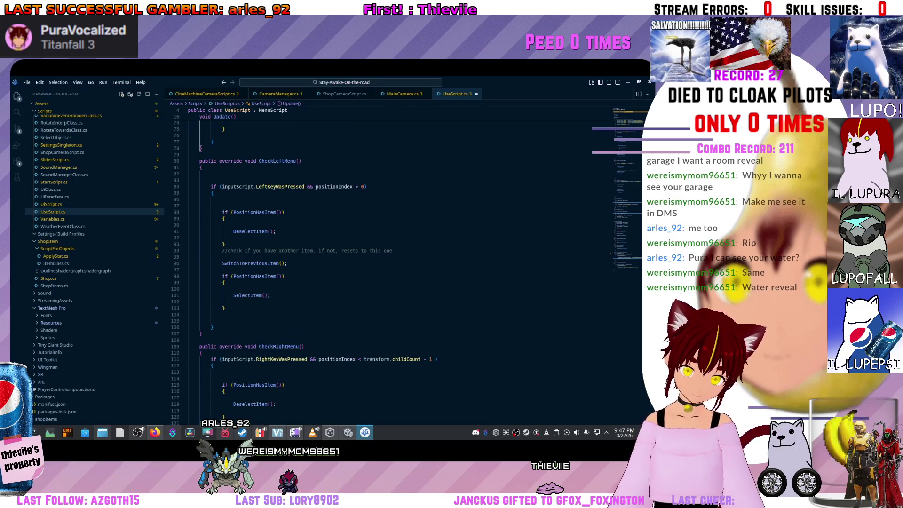
scroll(399, 263, "down", 10)
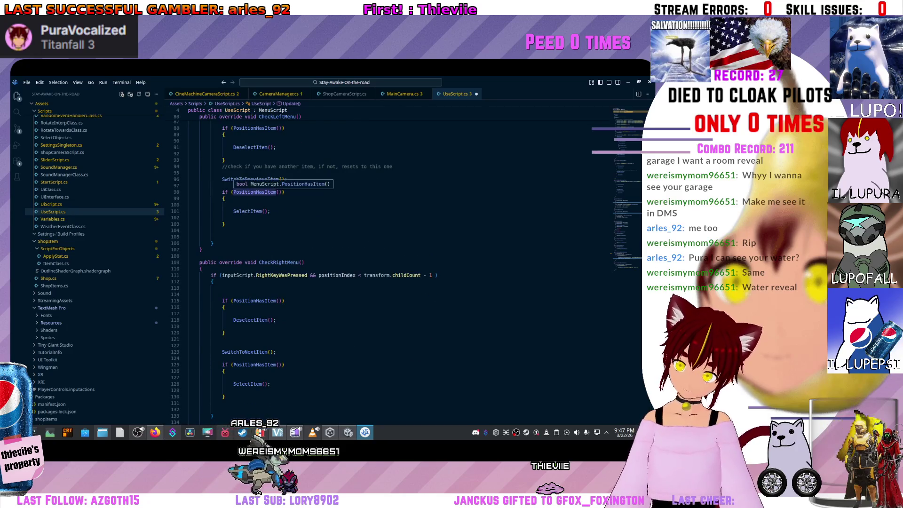
scroll(399, 263, "down", 11)
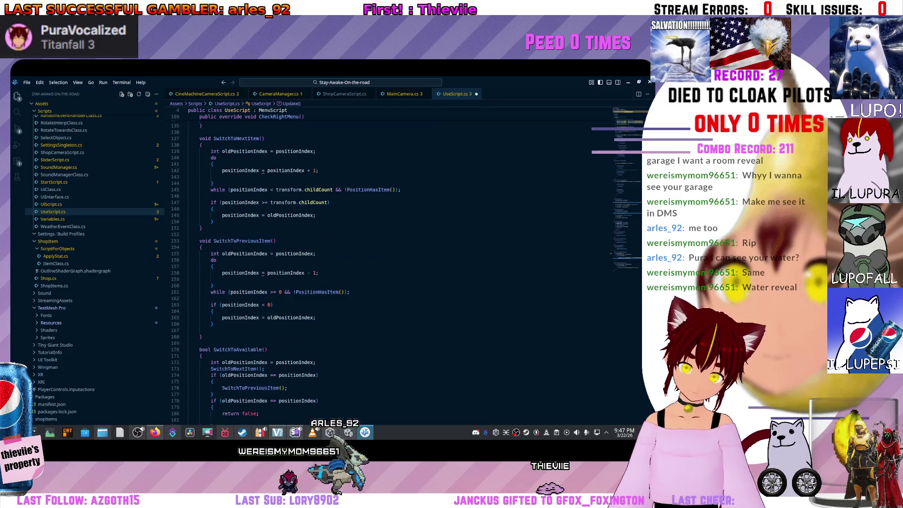
scroll(400, 263, "down", 20)
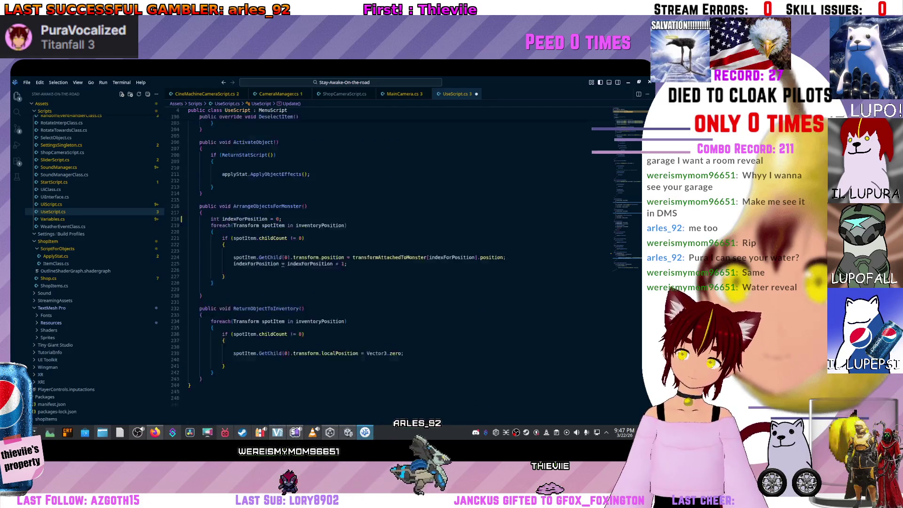
scroll(367, 263, "up", 8)
left_click(201, 213)
left_click(307, 206)
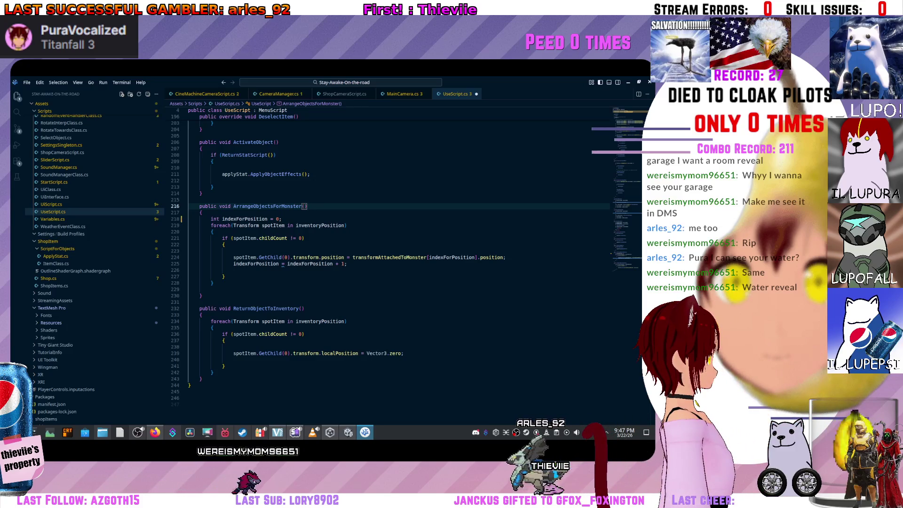
scroll(395, 254, "up", 10)
scroll(395, 263, "up", 10)
scroll(395, 263, "up", 15)
left_click(189, 239)
scroll(394, 263, "up", 5)
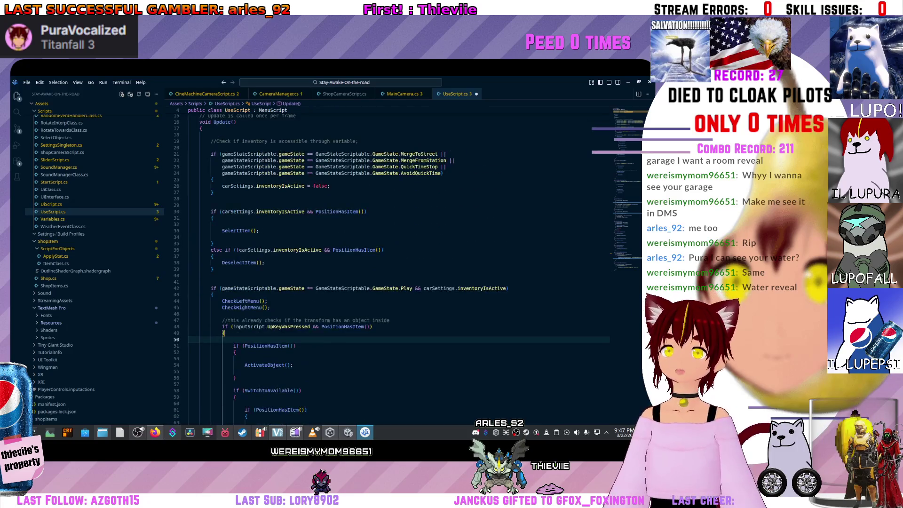
scroll(237, 212, "up", 3)
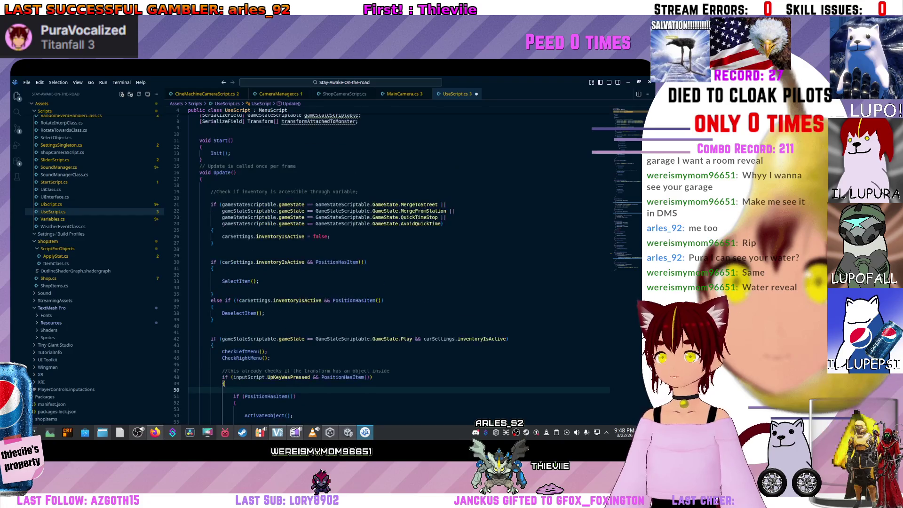
scroll(394, 264, "down", 7)
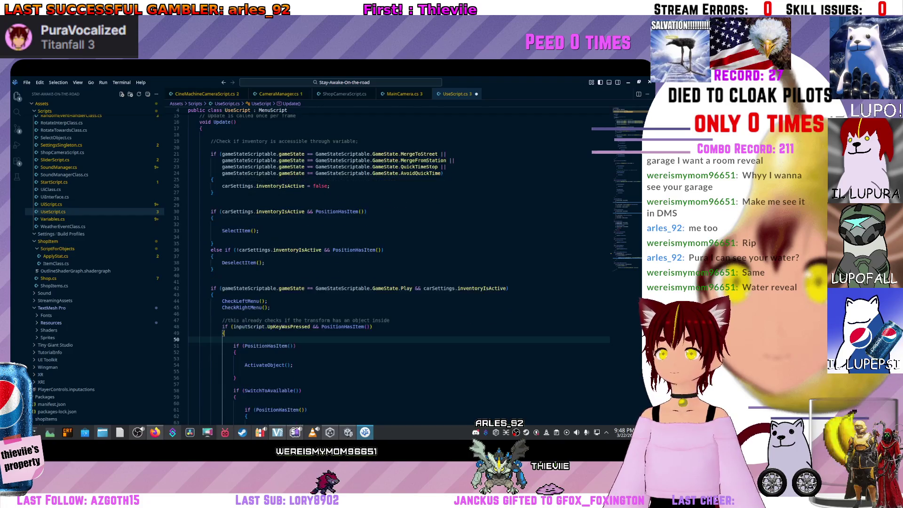
scroll(395, 263, "down", 3)
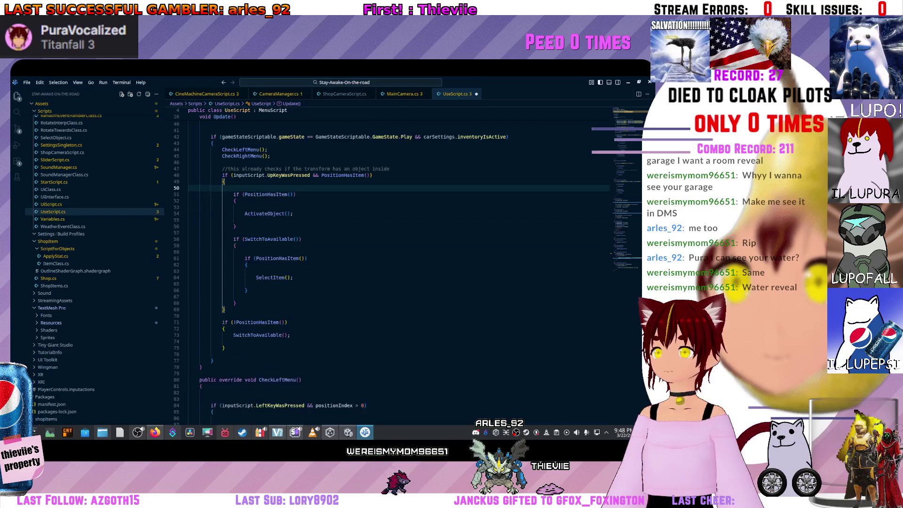
left_click(225, 348)
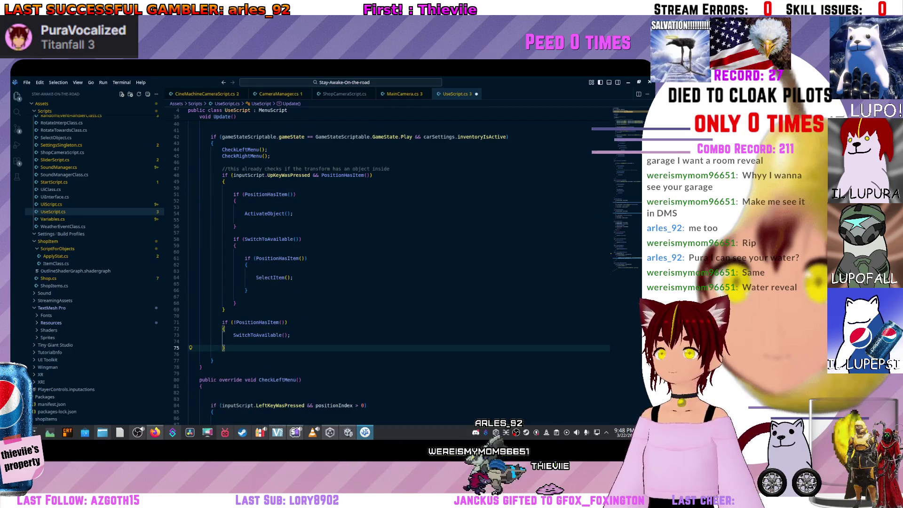
scroll(395, 263, "up", 2)
left_click(224, 343)
scroll(367, 263, "up", 4)
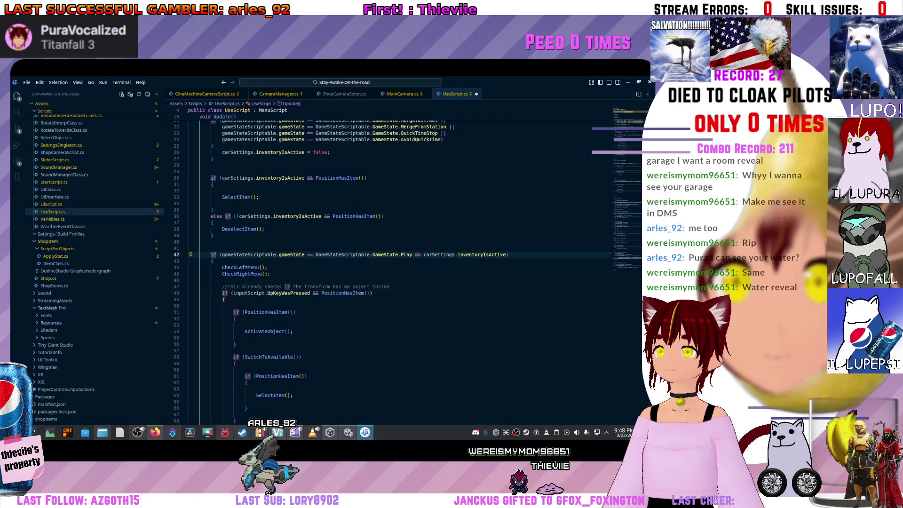
scroll(395, 263, "down", 6)
left_click(213, 136)
left_click(212, 360)
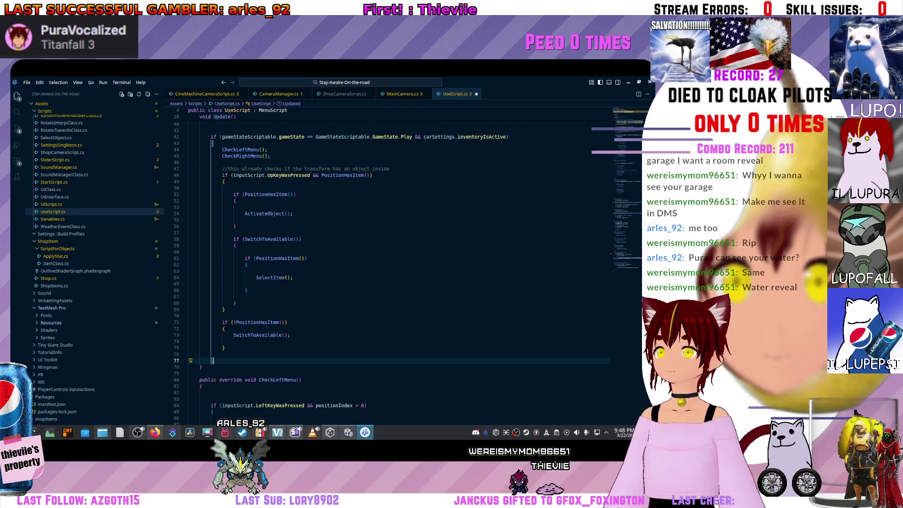
scroll(395, 263, "up", 1)
scroll(395, 263, "up", 3)
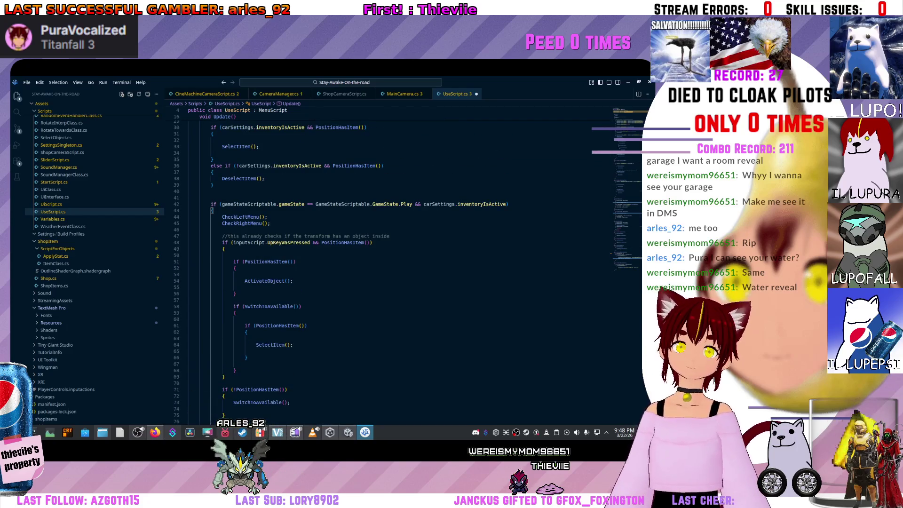
scroll(395, 263, "up", 5)
left_click(189, 198)
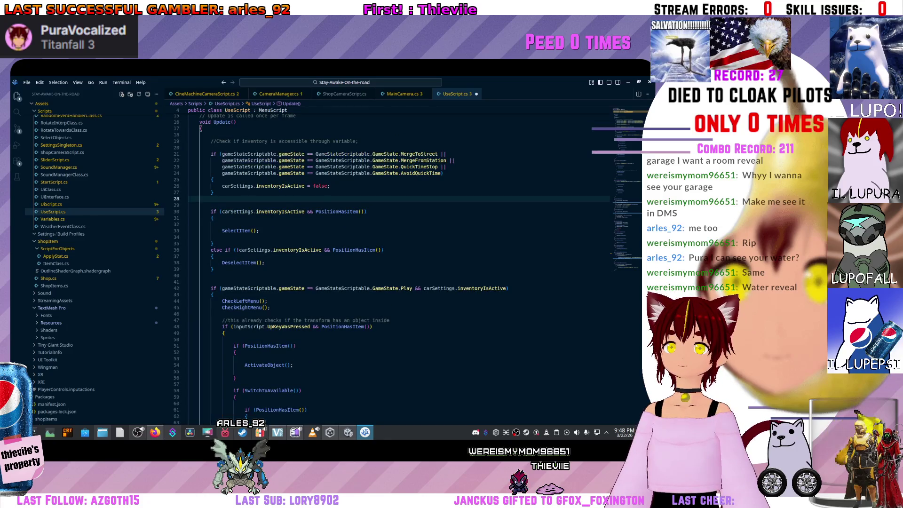
scroll(395, 263, "up", 1)
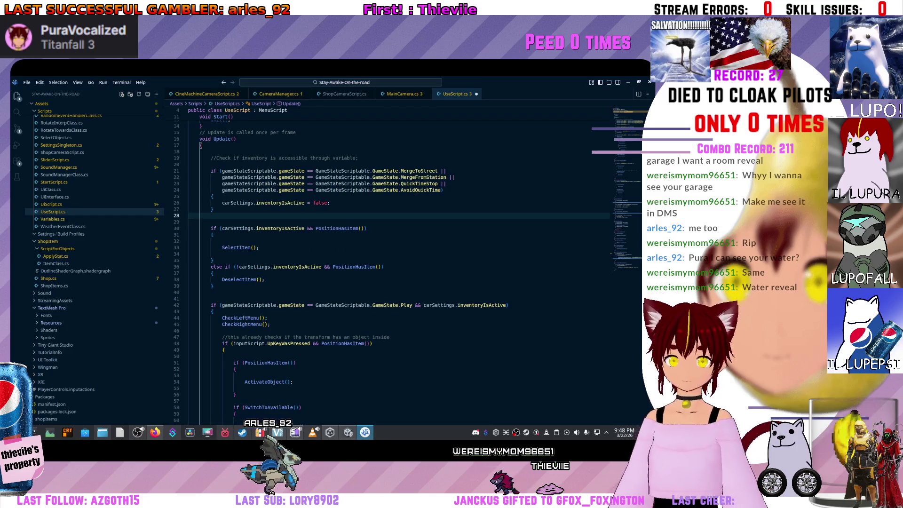
key("Return")
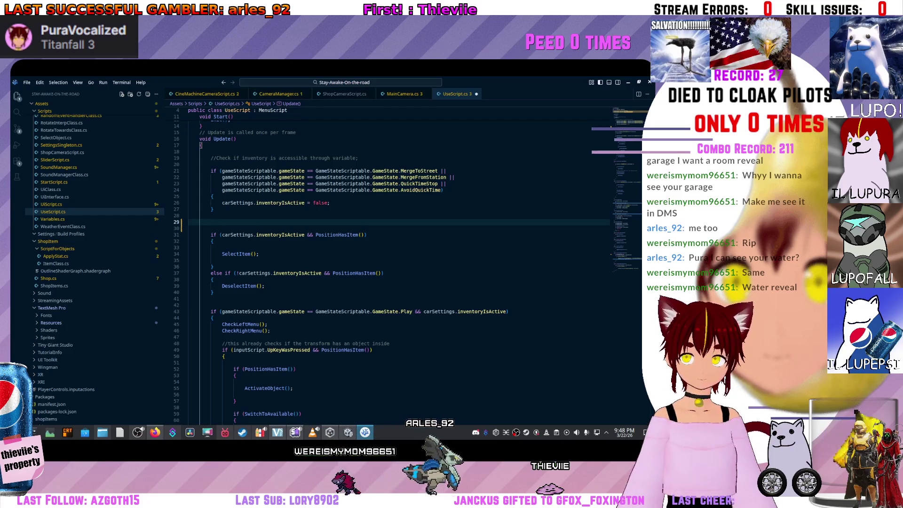
- Start an empty if () in Update and declare [SerializeField] GameObject monsterMesh; on line 9
type("if (")
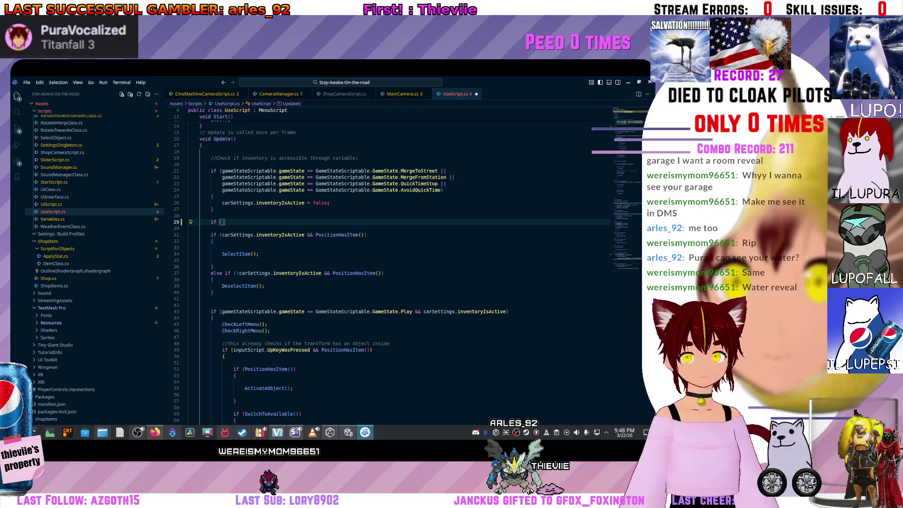
scroll(395, 263, "up", 3)
left_click(359, 154)
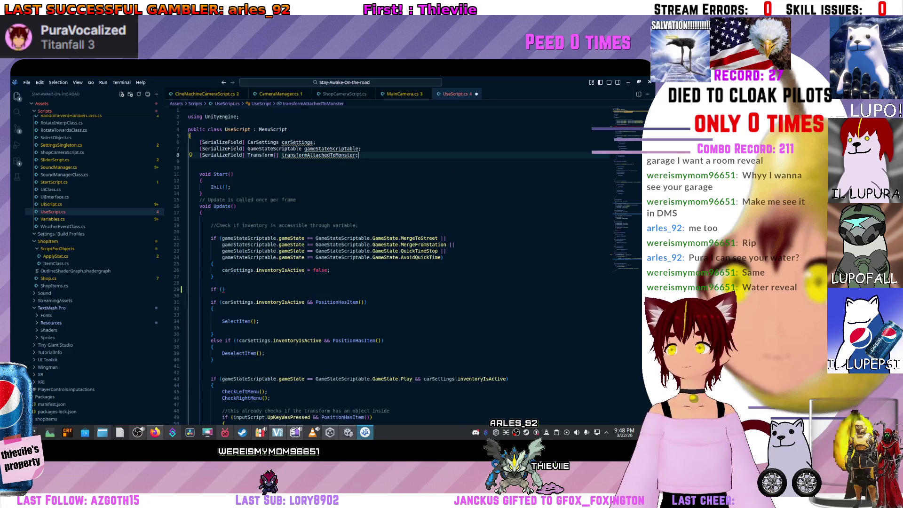
key("Return")
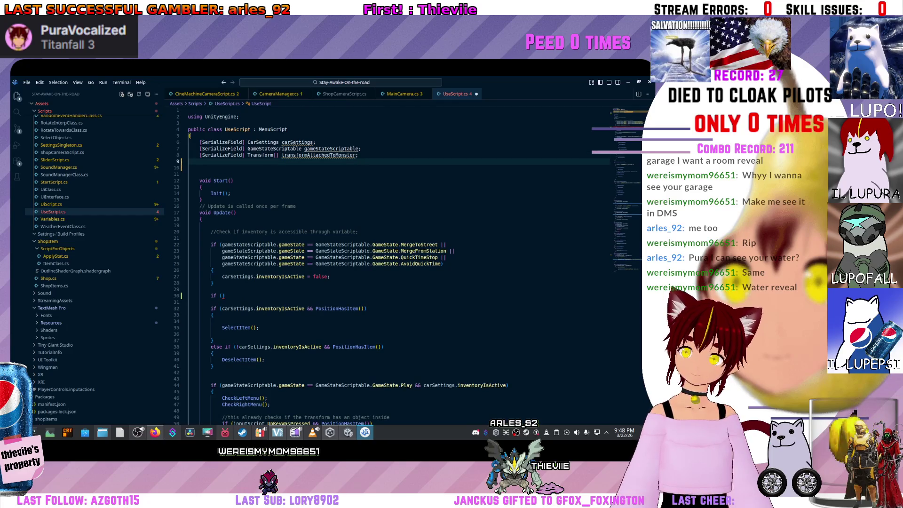
type("[Seria")
key("Tab")
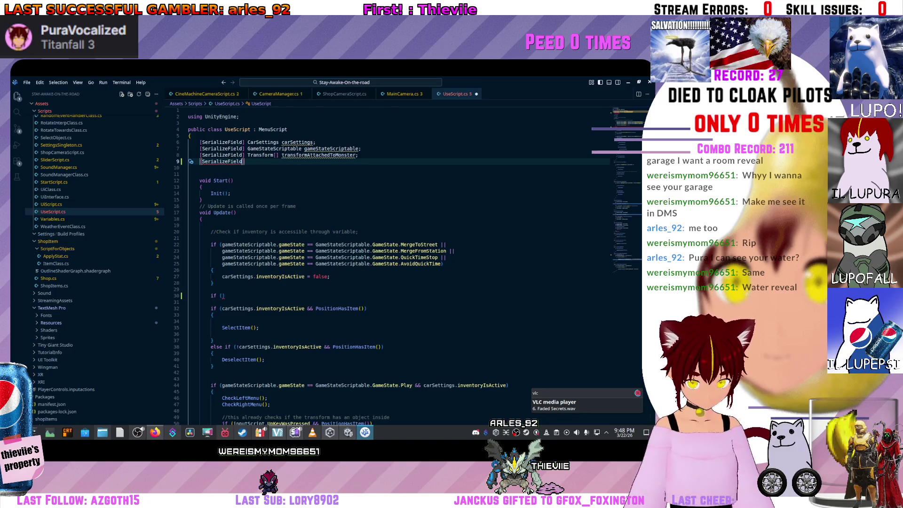
type(" Game")
key("Tab")
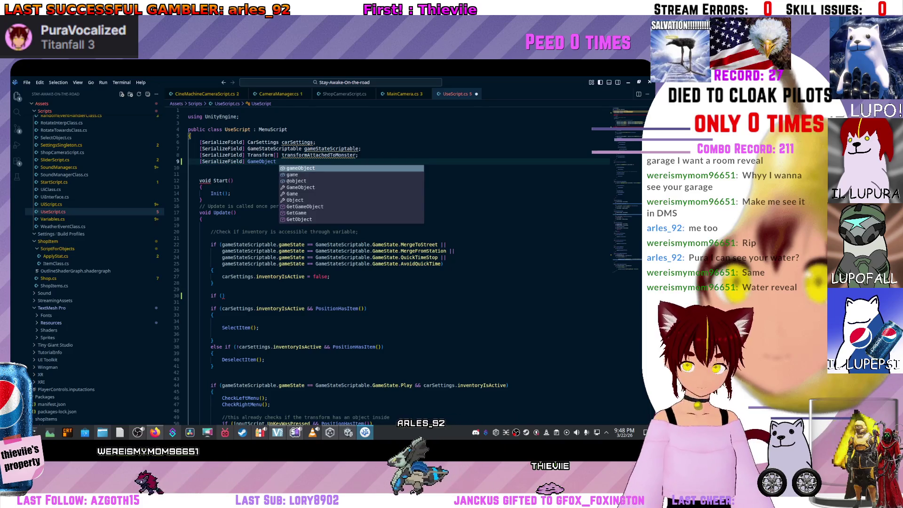
type("Mo")
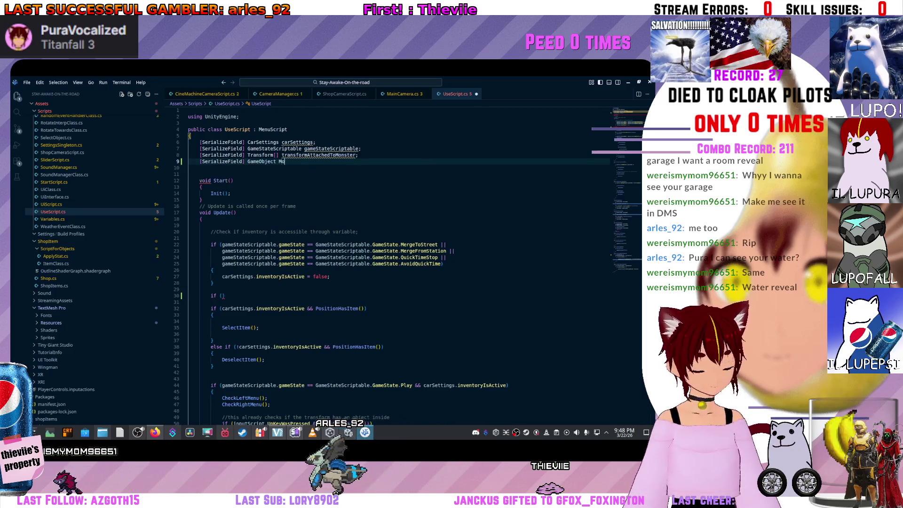
key("BackSpace")
key("BackSpace")
type("mons")
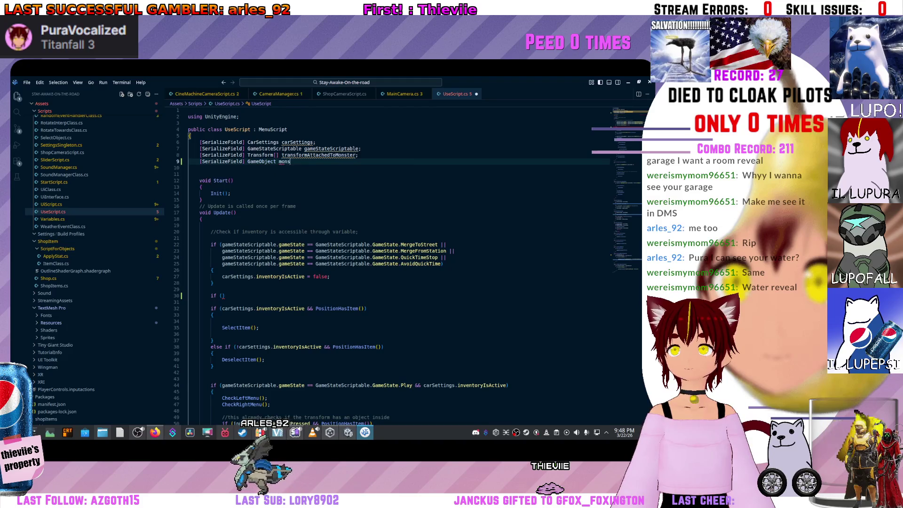
type("terMesh;")
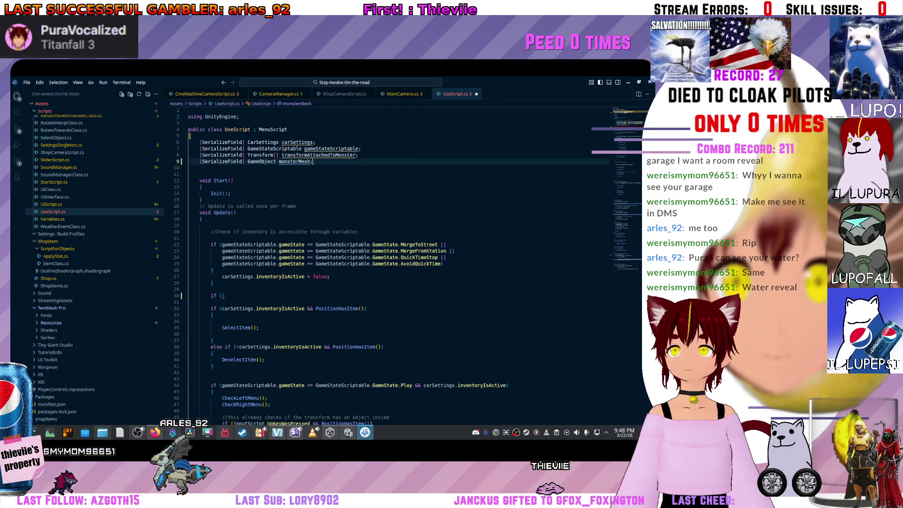
- Complete the condition as if (!monsterMesh.activeSelf) with an empty braced body
left_click(222, 295)
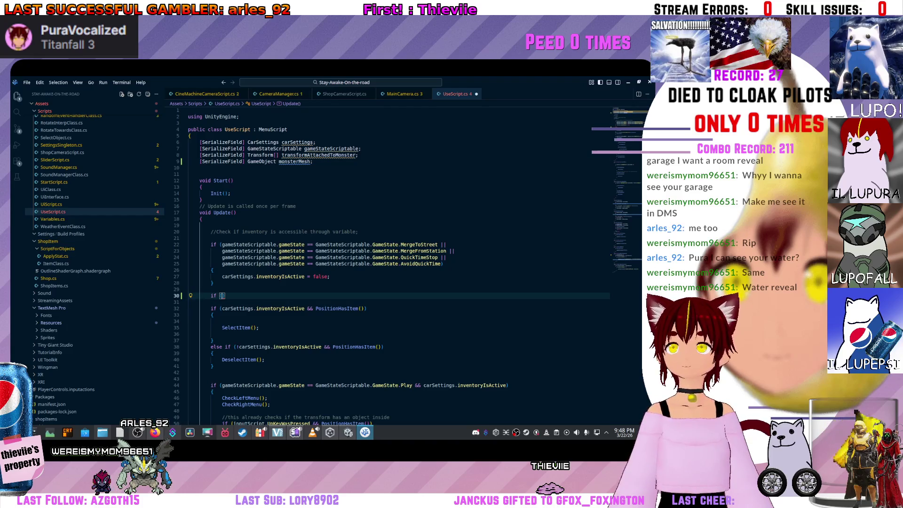
type("monste")
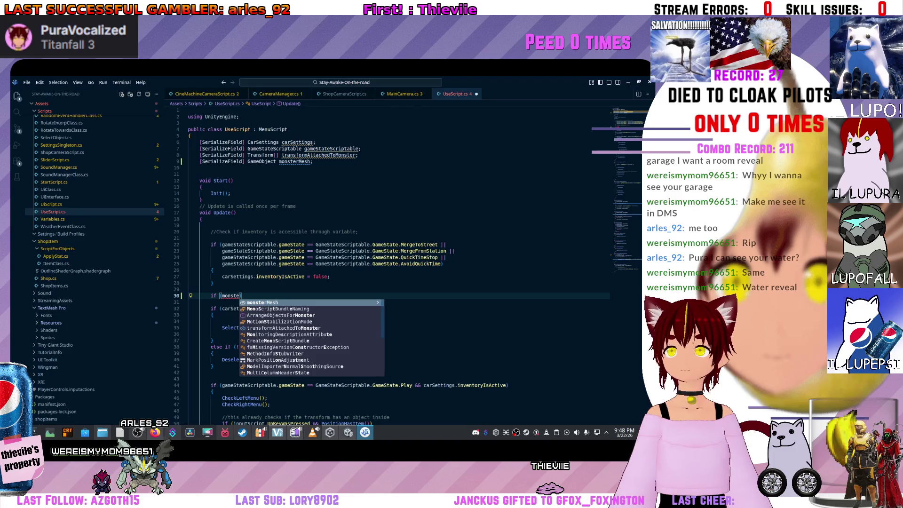
key("Tab")
type("!")
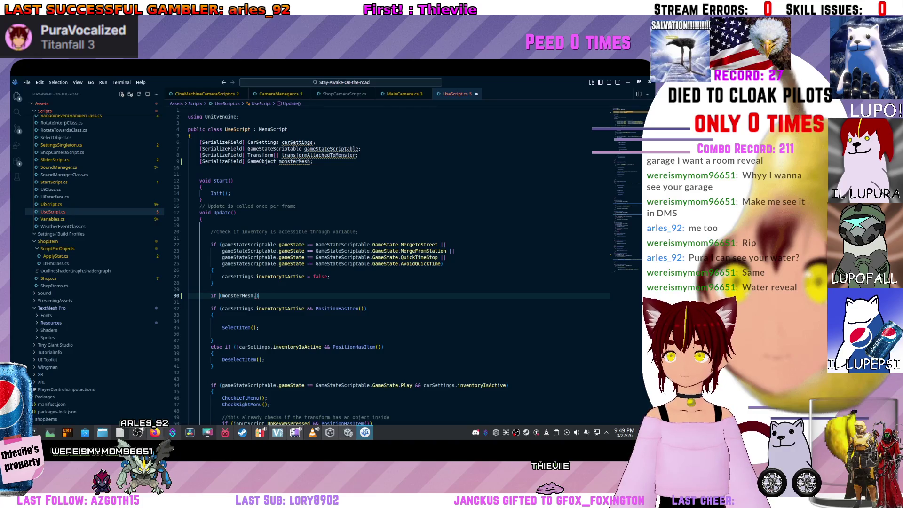
key("Down")
key("Down")
key("Tab")
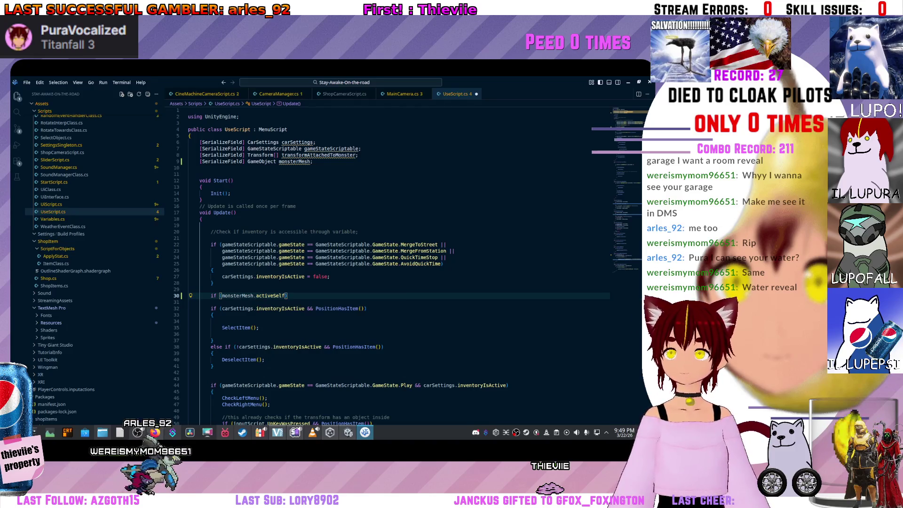
key("End")
key("Return")
type("{")
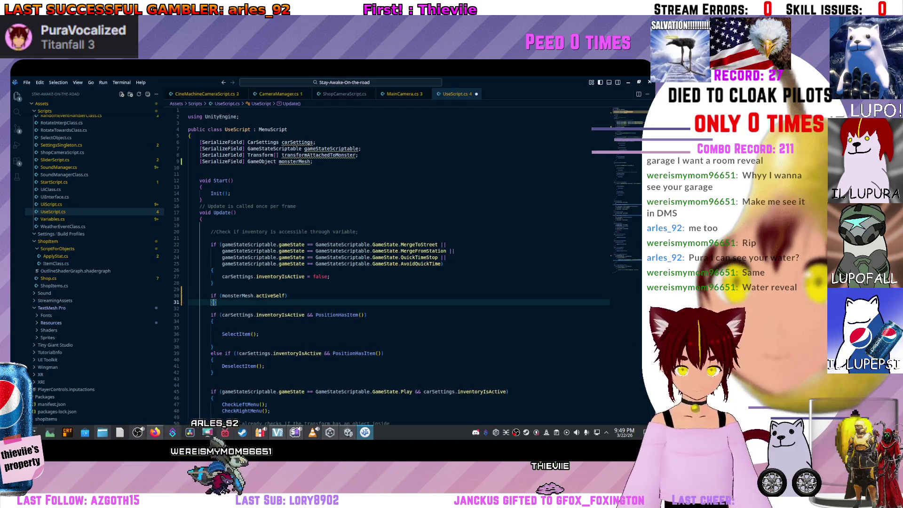
key("Return")
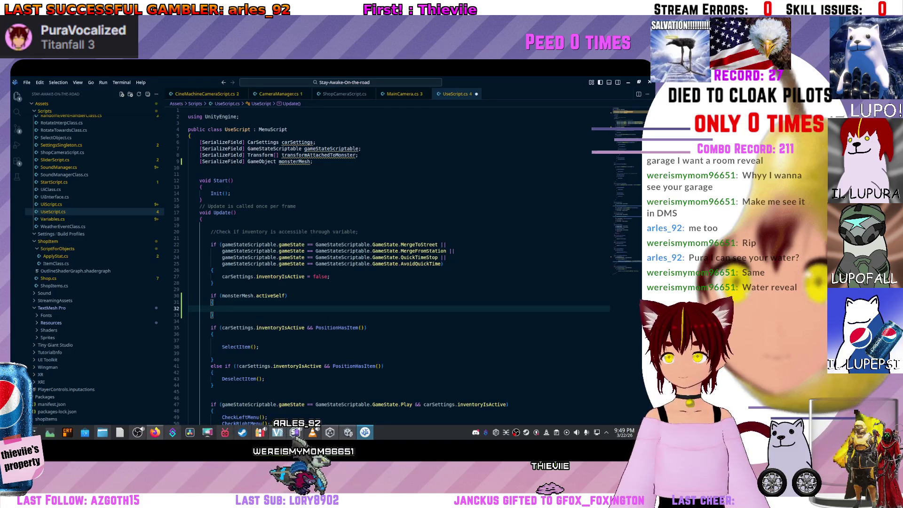
- Move the inventory and menu blocks into the braces, indent them, save, and return to Unity
scroll(395, 263, "down", 10)
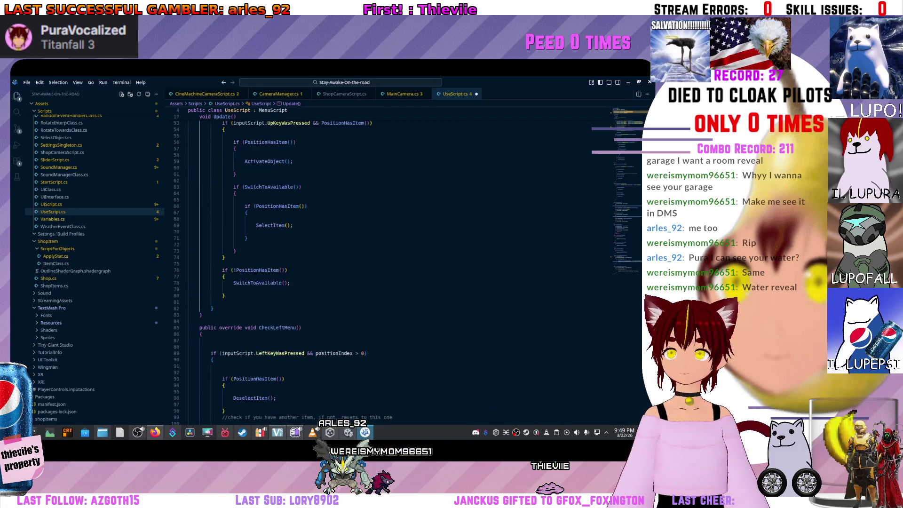
mouse_move(282, 404)
left_mouse_down()
mouse_move(202, 113)
mouse_move(189, 227)
left_mouse_up()
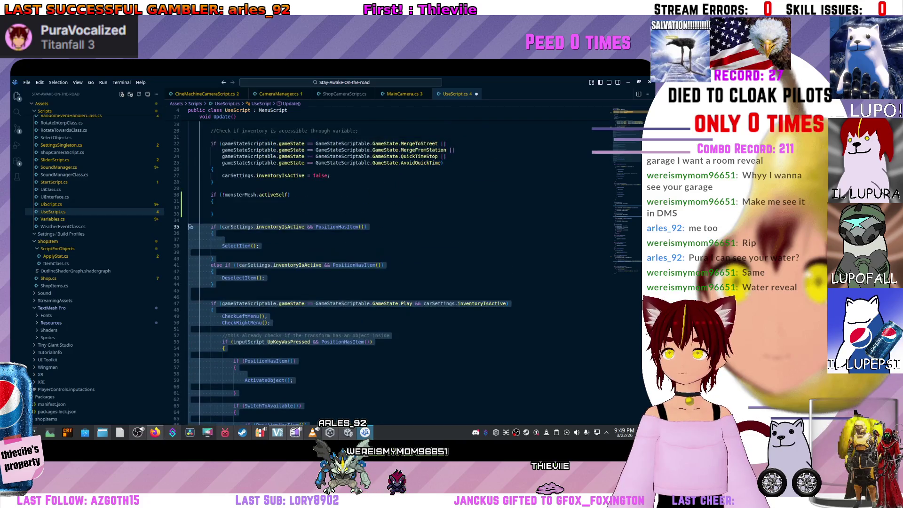
key("alt+Up")
key("alt+Up")
key("alt+Up")
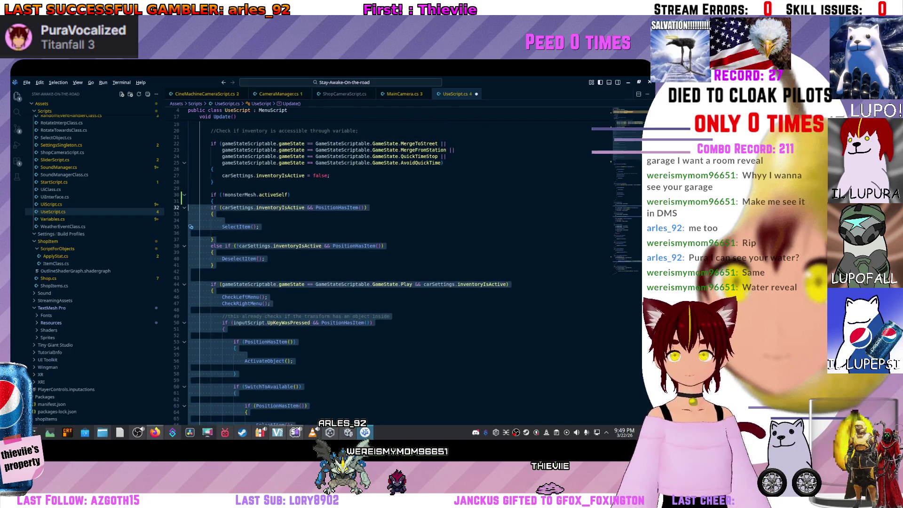
key("Tab")
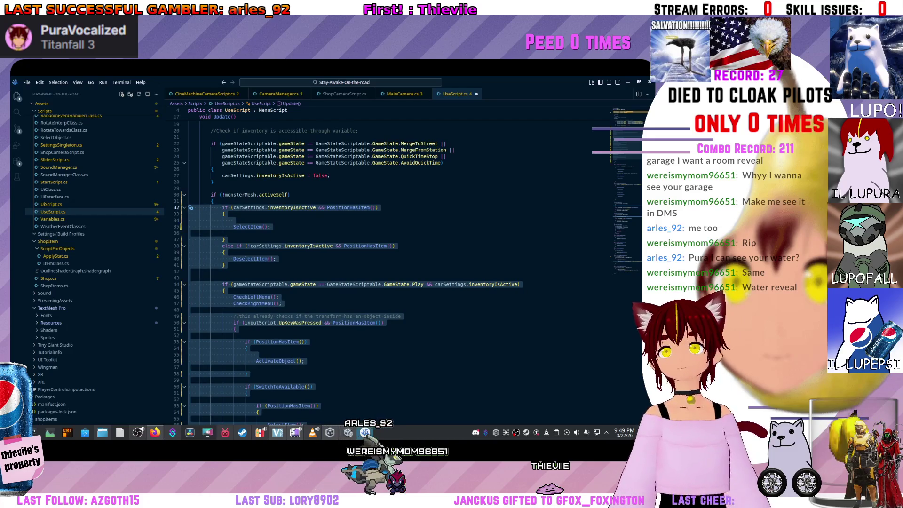
left_click(191, 208)
key("ctrl+s")
scroll(201, 146, "down", 15)
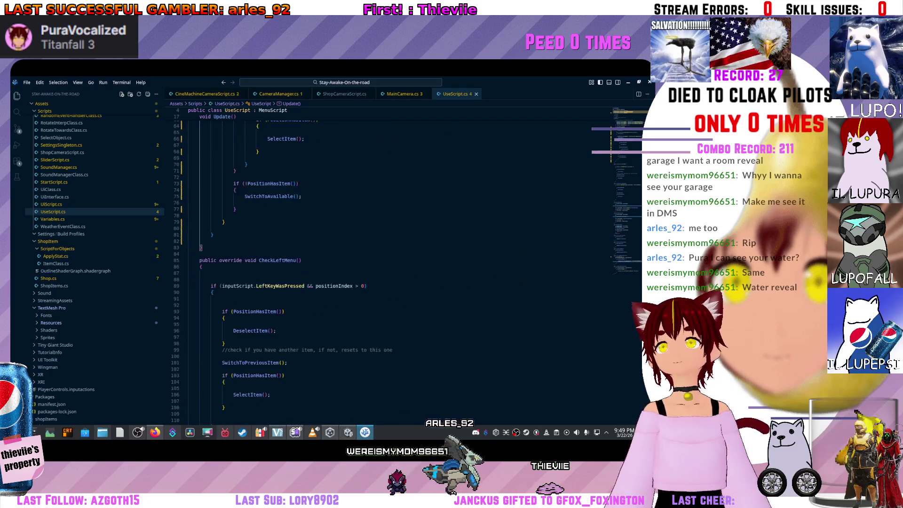
scroll(329, 263, "down", 20)
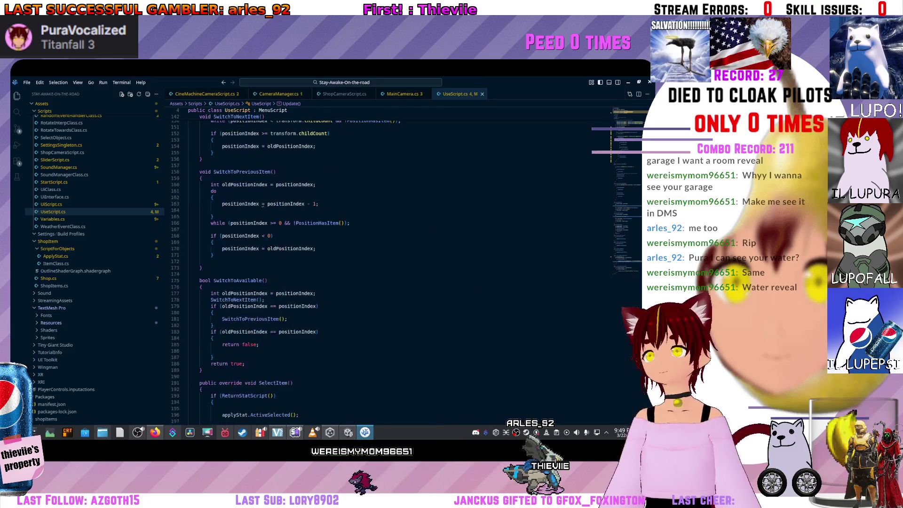
scroll(282, 363, "down", 5)
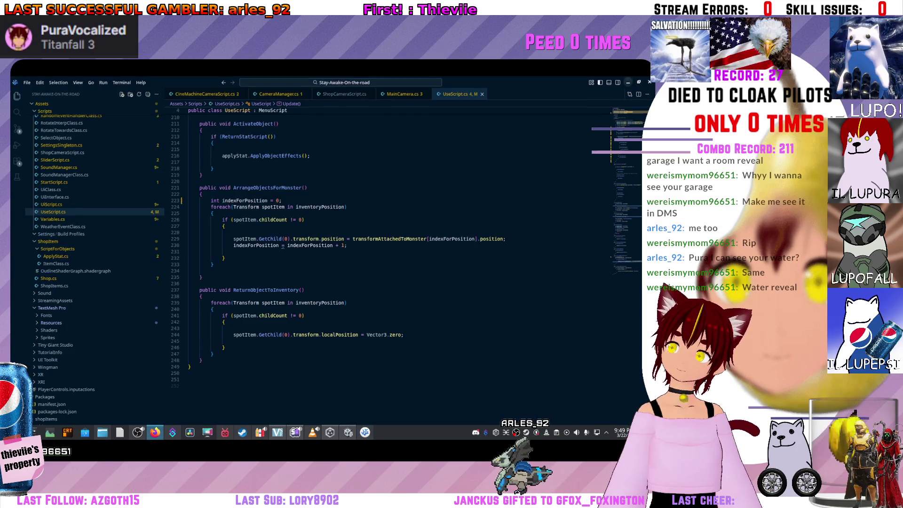
key("alt+Tab")
scroll(85, 230, "up", 2)
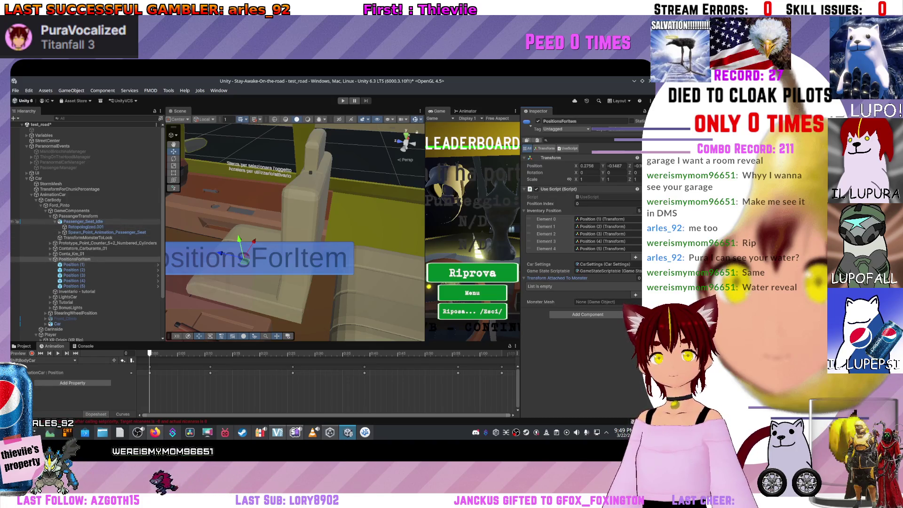
- Assign Passenger_Seat_idle as Monster Mesh, then inspect TransformMonsterToLook and Retopologized.001
left_click_drag(75, 259, 348, 264)
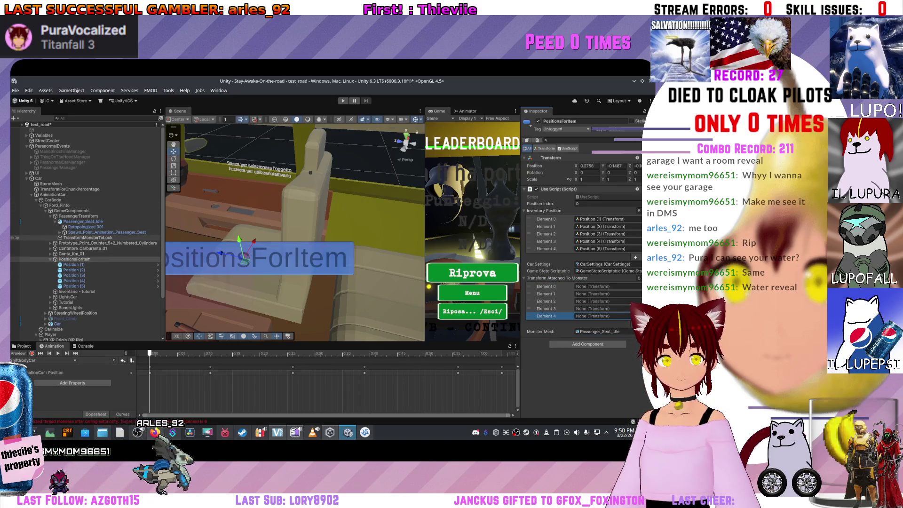
left_click(74, 259)
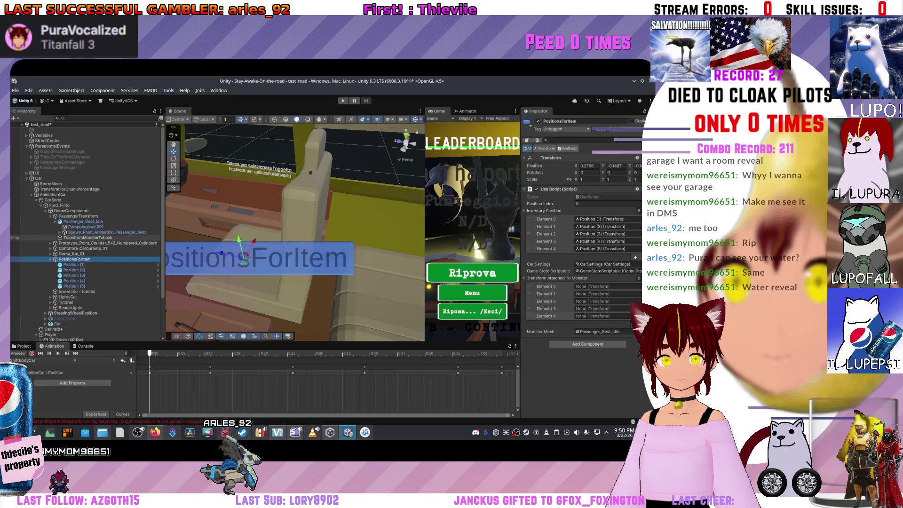
left_click(88, 237)
left_click(17, 226)
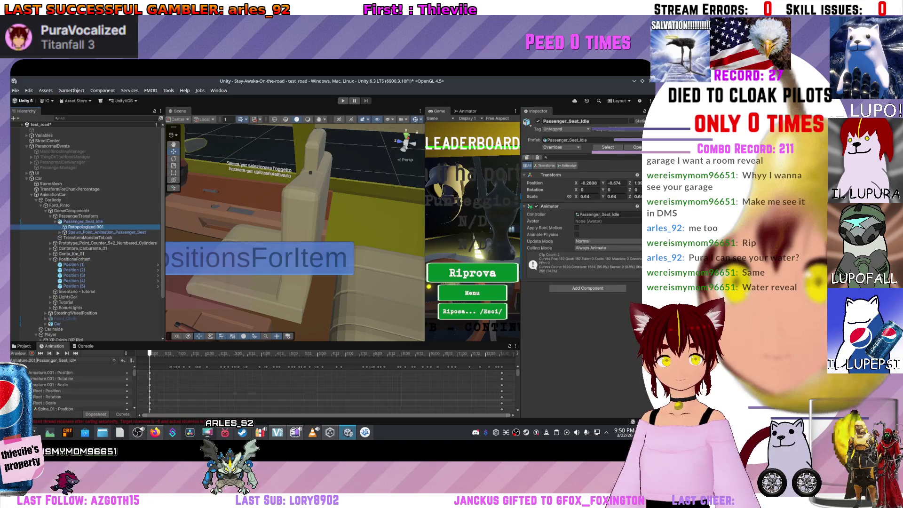
- Expand the passenger spawn point's Armature.001 through the root, spine and hip bones
scroll(296, 231, "down", 8)
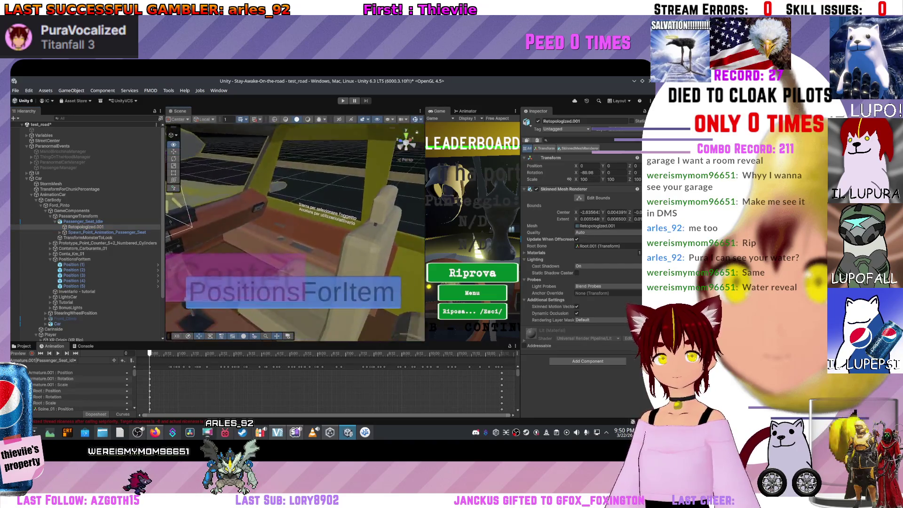
left_click_drag(295, 230, 254, 229)
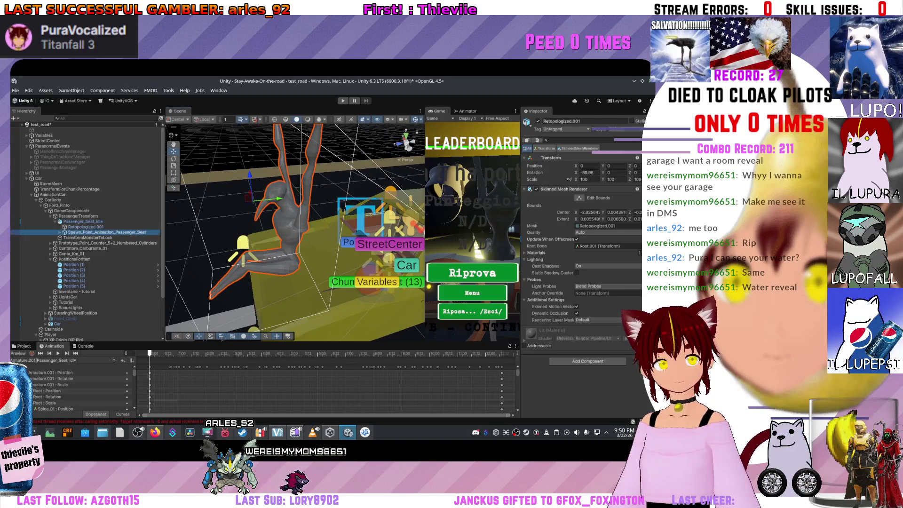
left_click(107, 232)
left_click(69, 237)
left_click(75, 242)
left_click(74, 253)
left_click(79, 259)
left_click(83, 265)
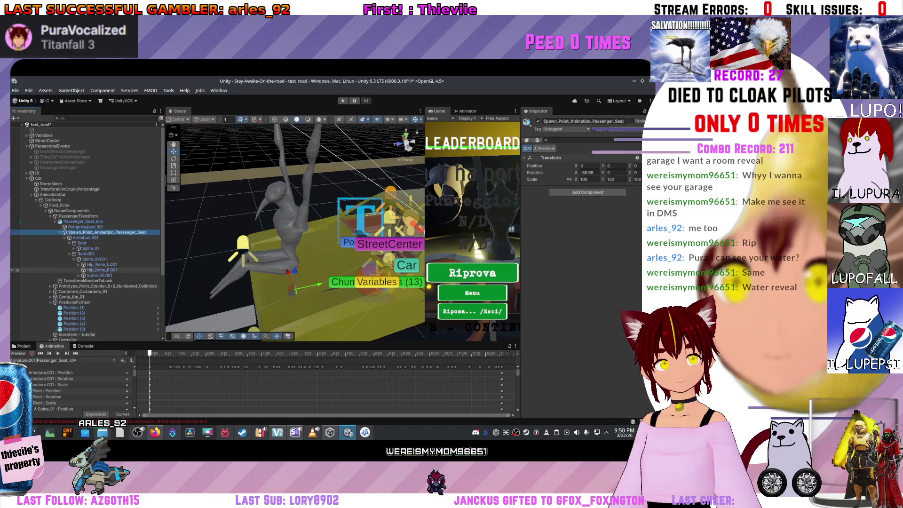
left_click(96, 286)
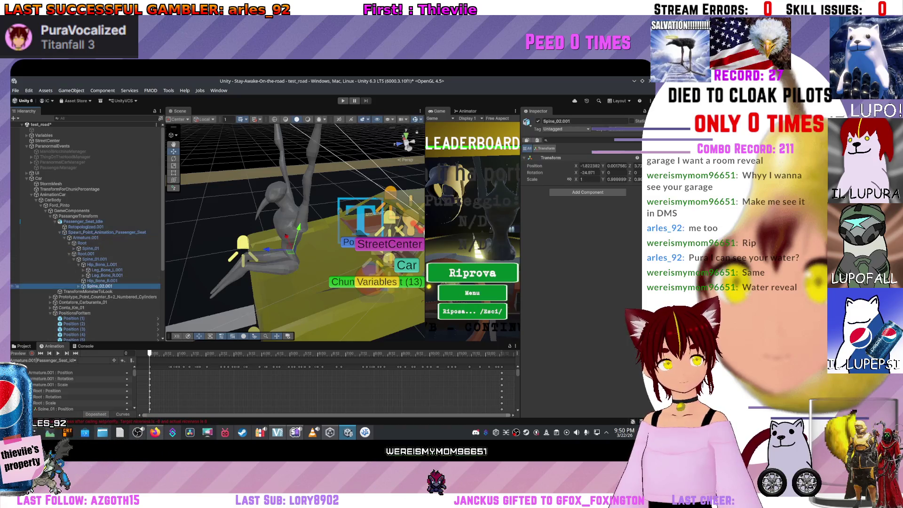
left_click(79, 248)
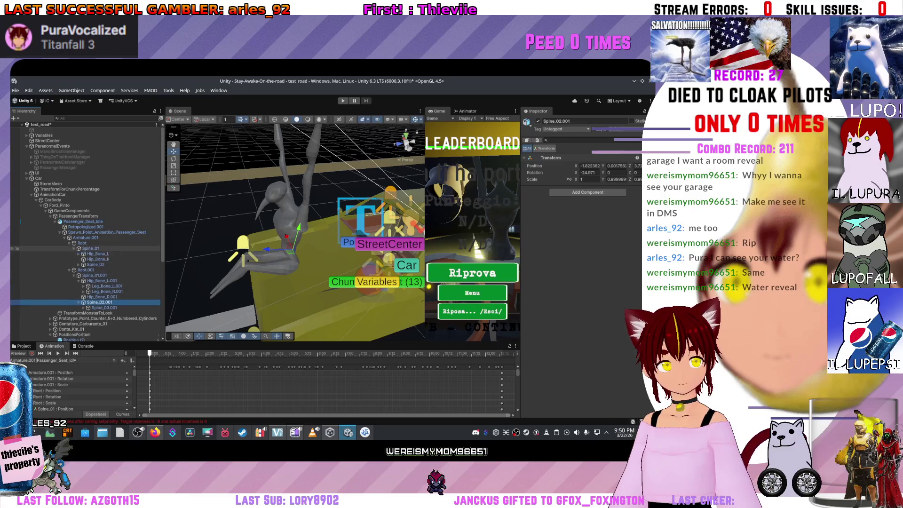
left_click(79, 253)
left_click(83, 264)
left_click(84, 259)
left_click(79, 285)
- Expand Spine_03, Collarbone_L, Arm_L, Forearm_L and Hand_L to reveal Postion_for_items
scroll(85, 254, "down", 2)
left_click(83, 250)
left_click(104, 256)
key("Right")
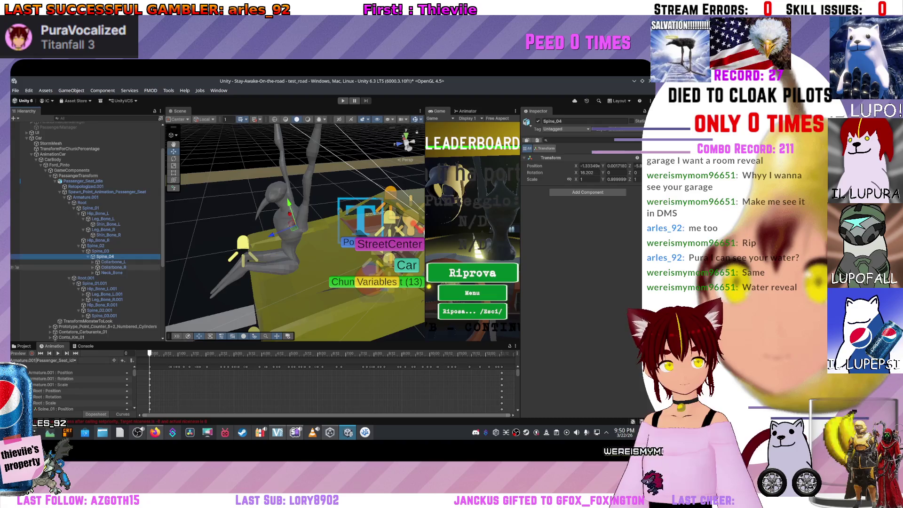
left_click(92, 261)
left_click(97, 267)
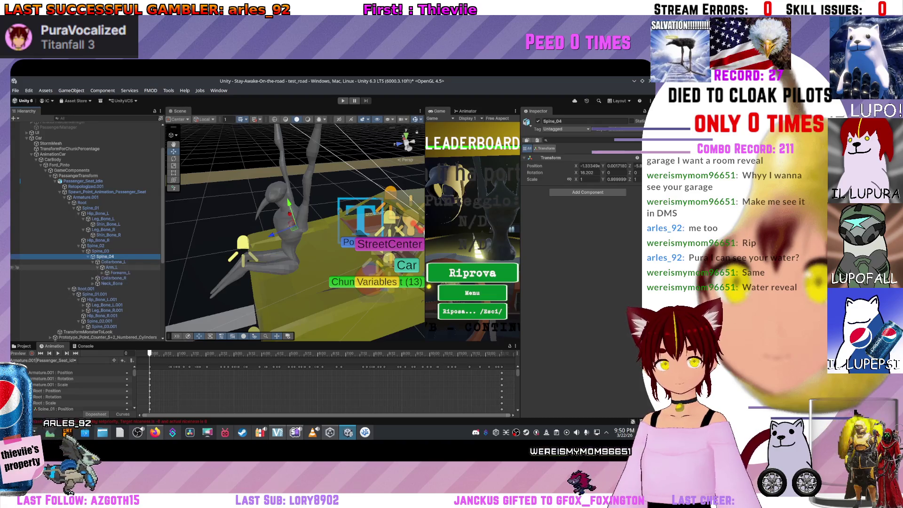
left_click(119, 273)
key("Right")
key("Down")
key("Right")
key("Down")
key("Down")
key("Down")
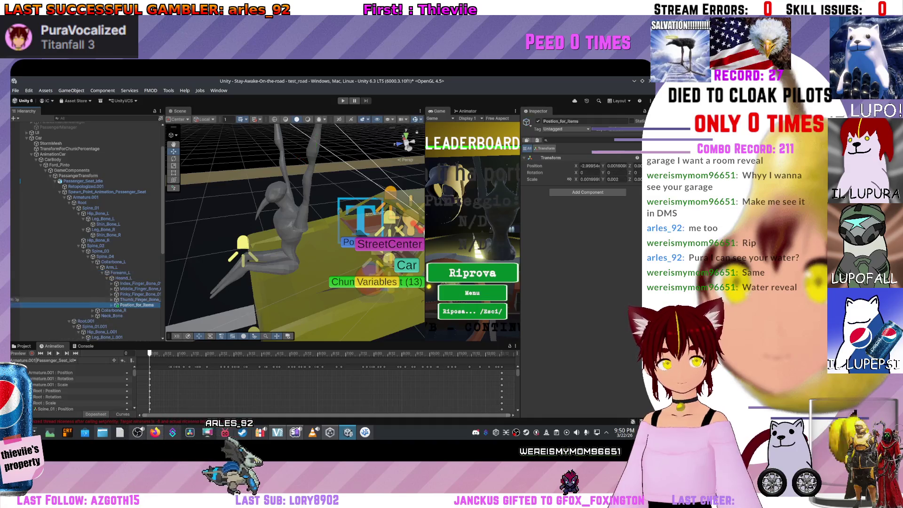
scroll(17, 268, "down", 1)
scroll(17, 245, "up", 1)
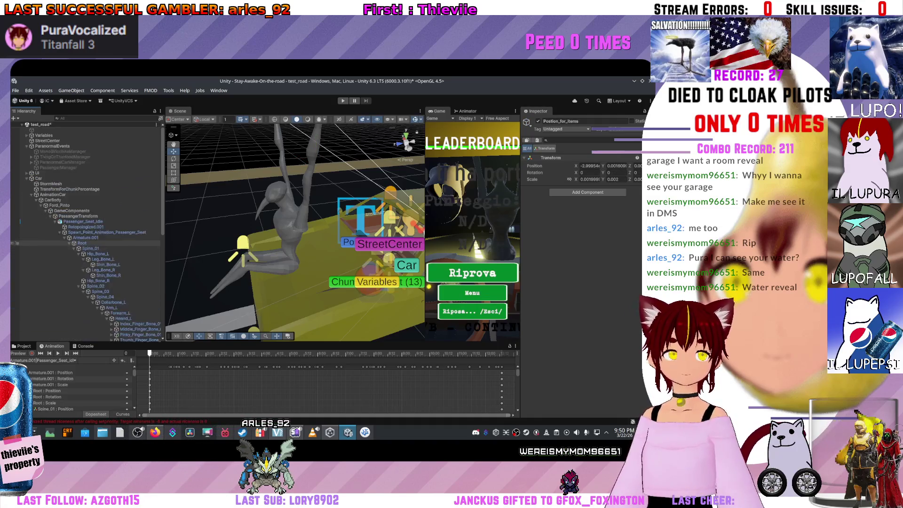
scroll(16, 219, "down", 5)
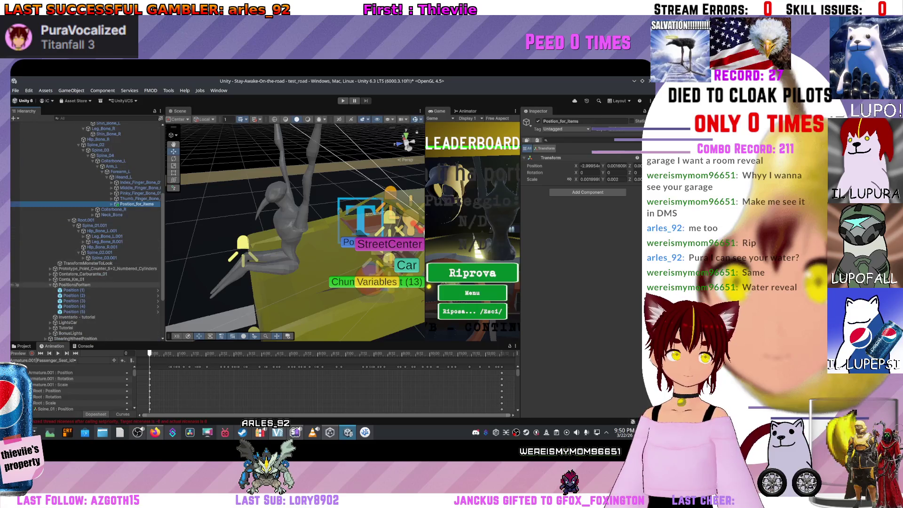
left_click(17, 285)
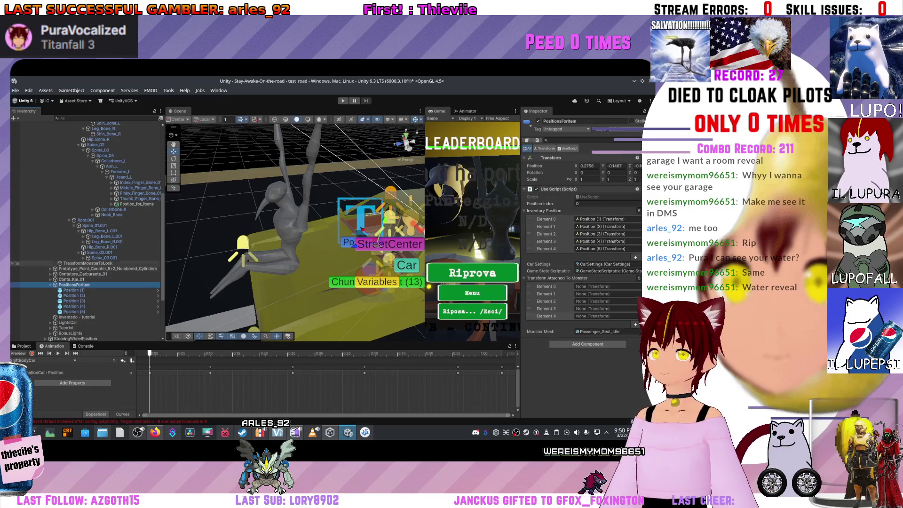
- Drag Postion_for_items (1)–(5) into Elements 0–4 of Transform Attached To Monster
left_click_drag(17, 214, 17, 209)
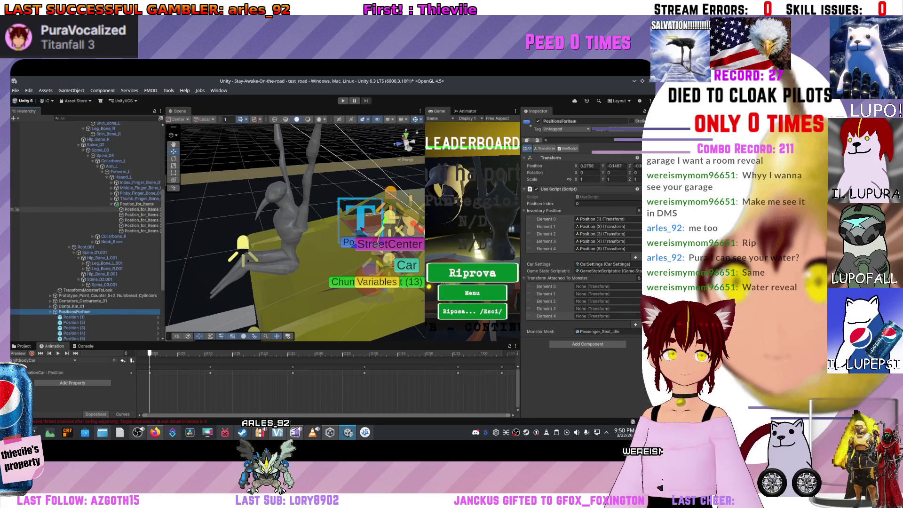
left_click_drag(138, 209, 606, 286)
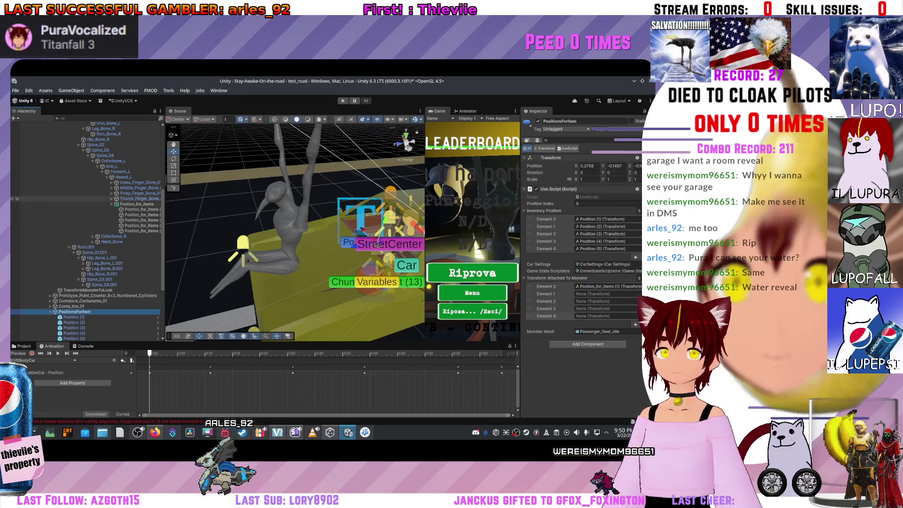
left_click_drag(138, 214, 606, 293)
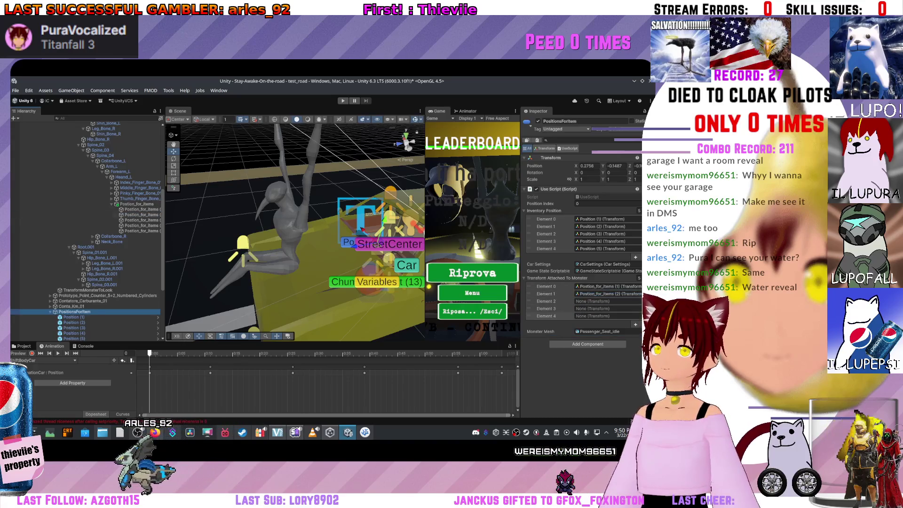
mouse_move(139, 220)
left_mouse_down()
mouse_move(329, 263)
mouse_move(607, 301)
left_mouse_up()
left_click_drag(138, 225, 611, 315)
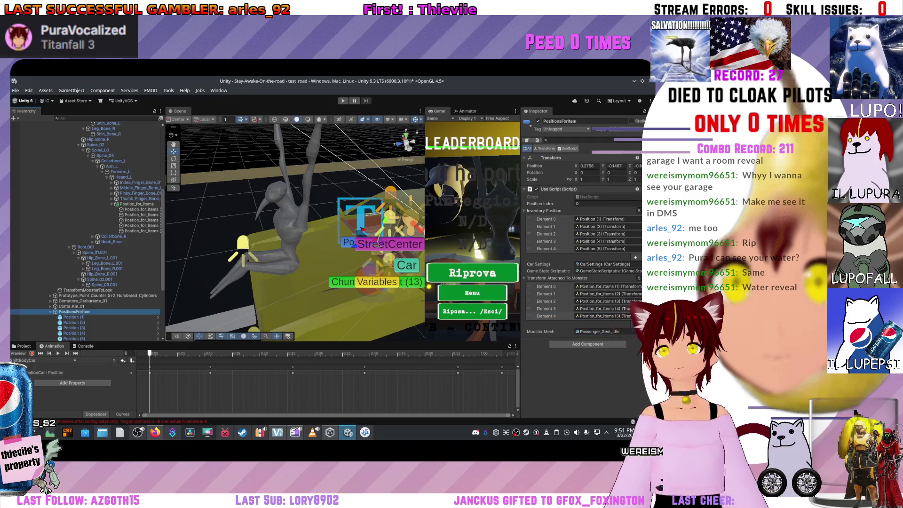
scroll(16, 243, "up", 10)
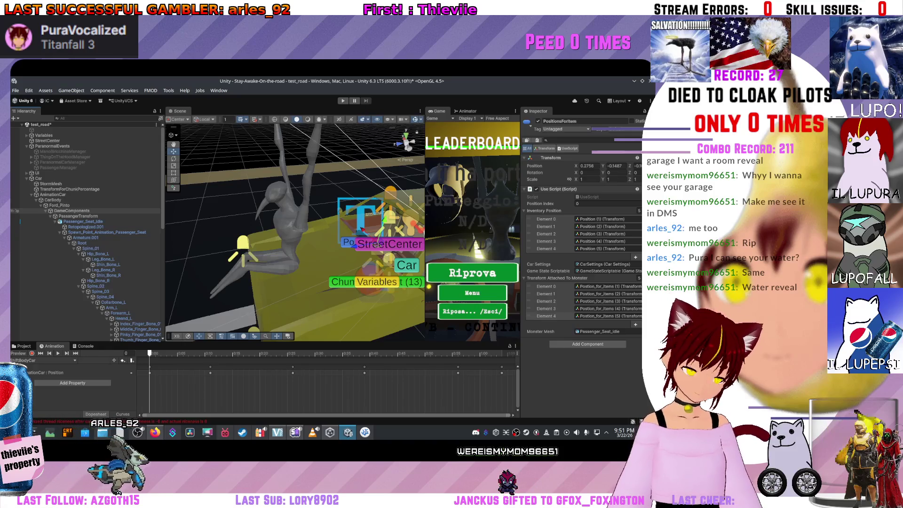
left_click(16, 168)
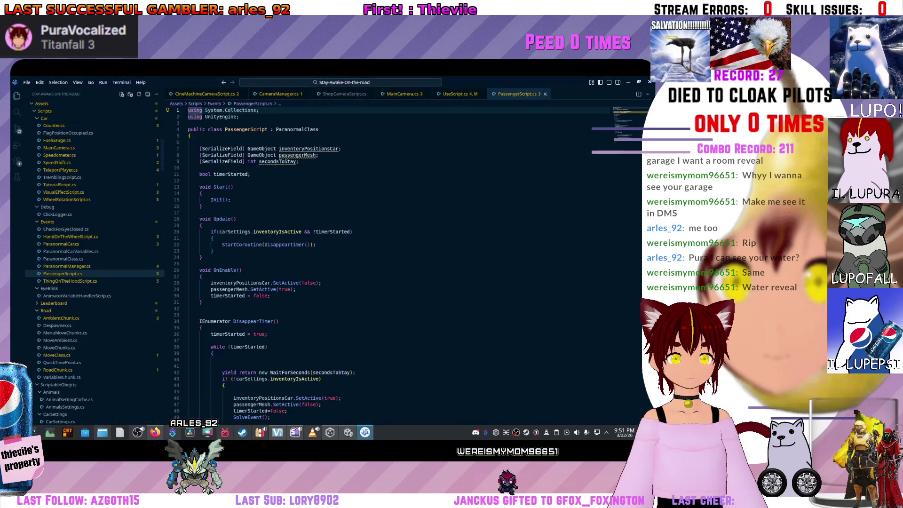
- Insert a [SerializeField] attribute on a new line above secondsToStay in PassengerScript
scroll(329, 258, "up", 5)
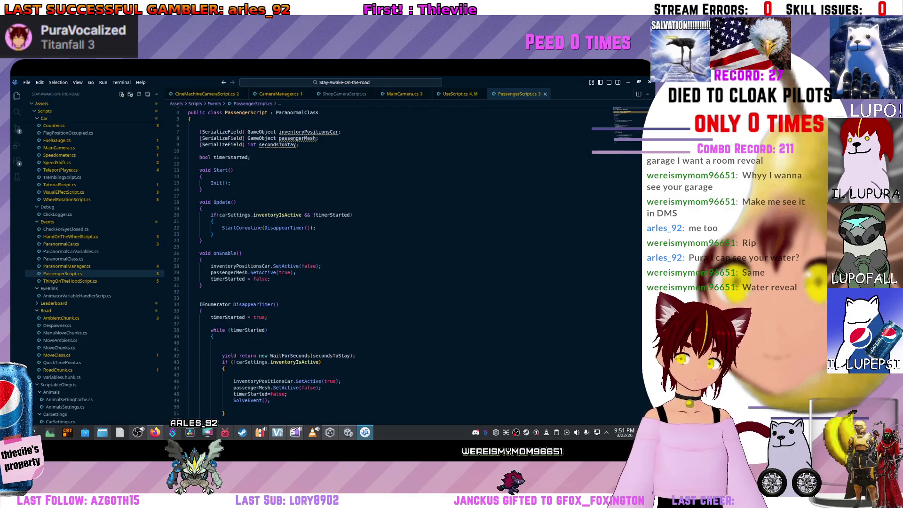
scroll(330, 259, "up", 1)
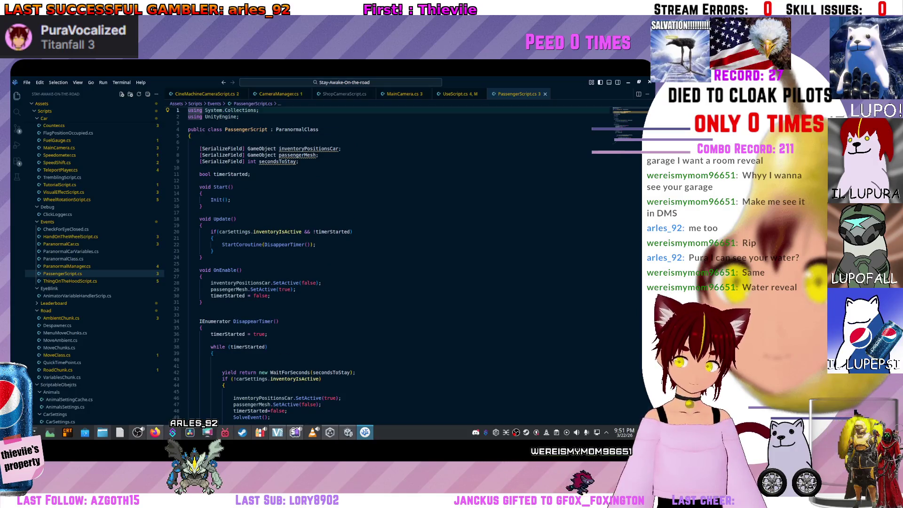
left_click(282, 289)
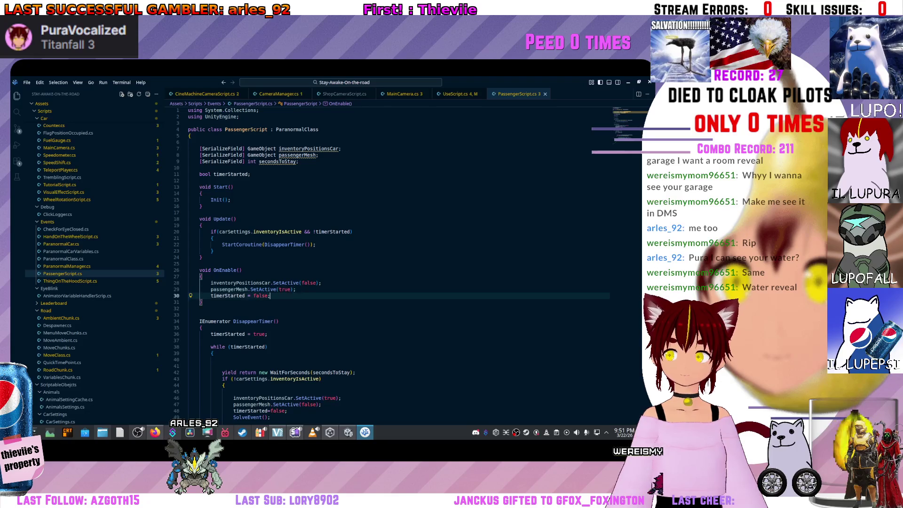
left_click(299, 162)
key("Return")
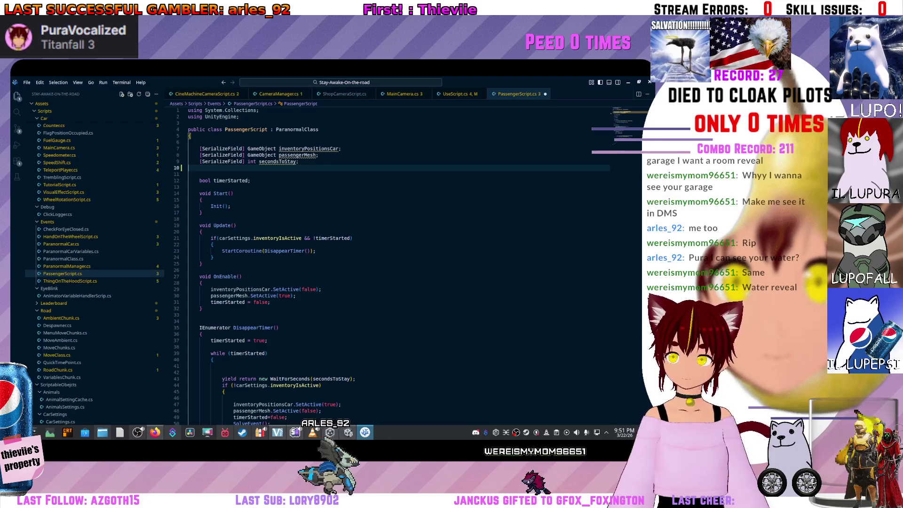
key("alt+Up")
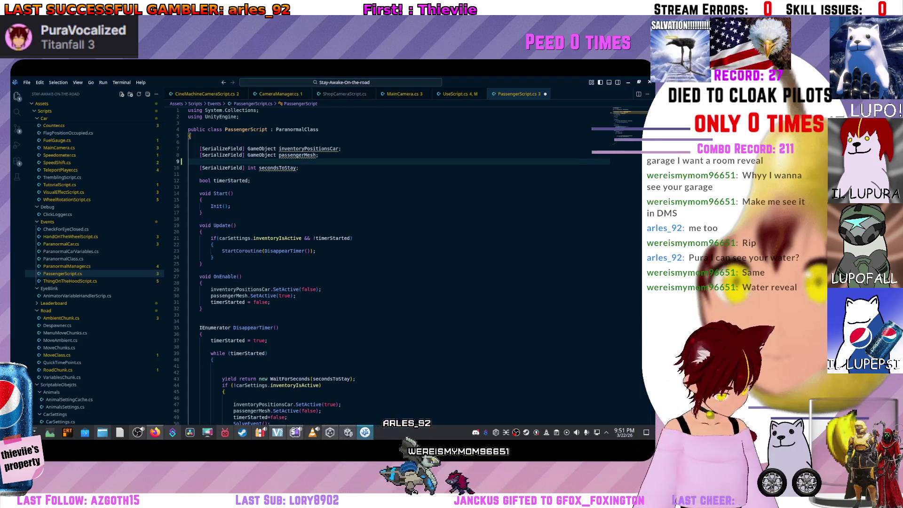
type("[")
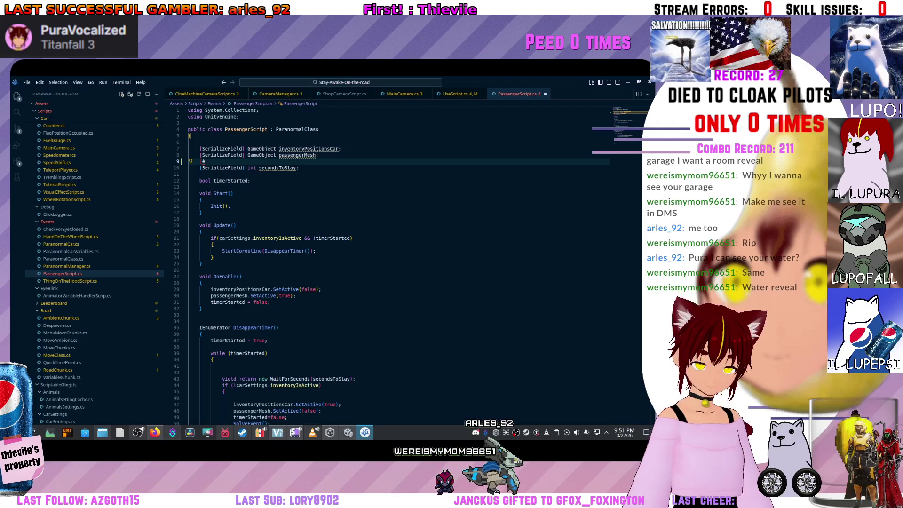
type("SerializeField")
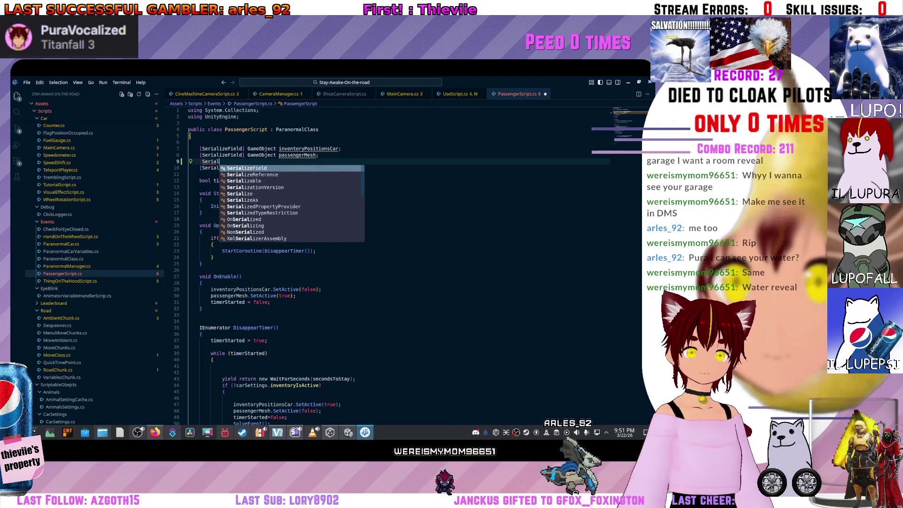
key("Tab")
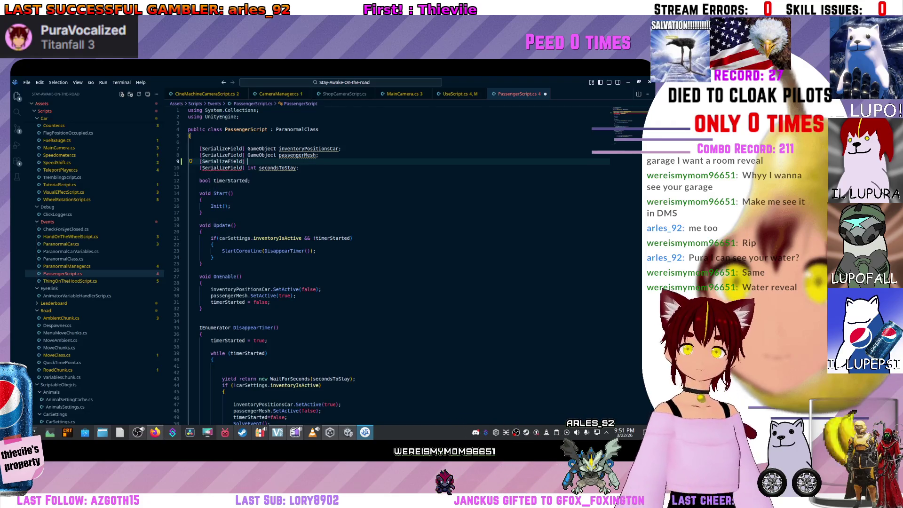
- Complete the declaration as [SerializeField] UseScript useScript;
key("ctrl+space")
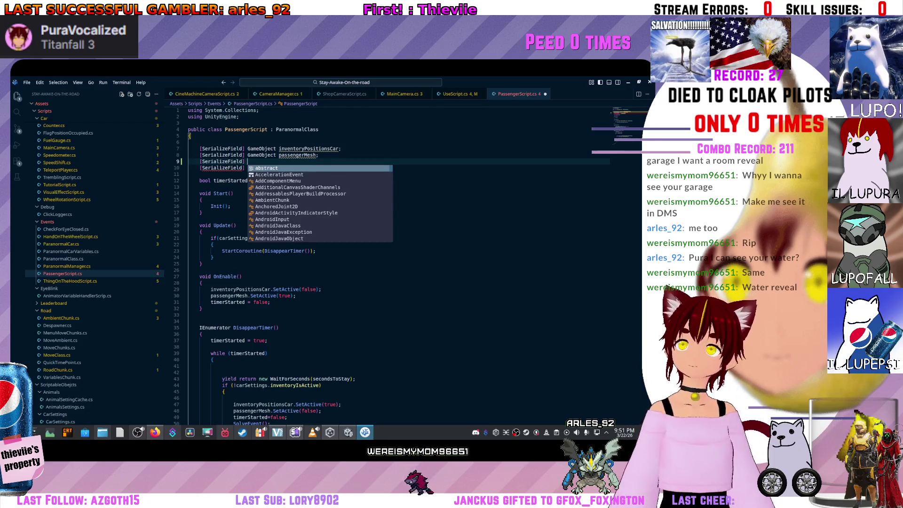
key("ctrl+Tab")
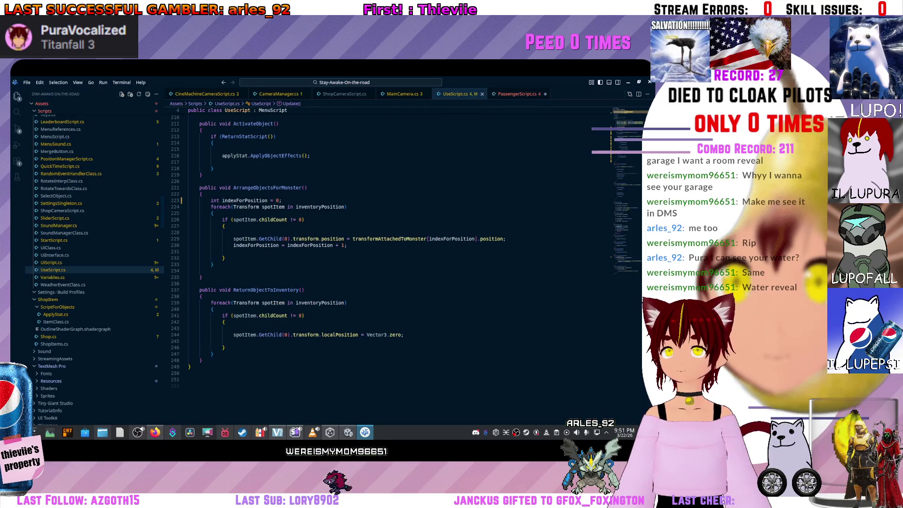
key("ctrl+Tab")
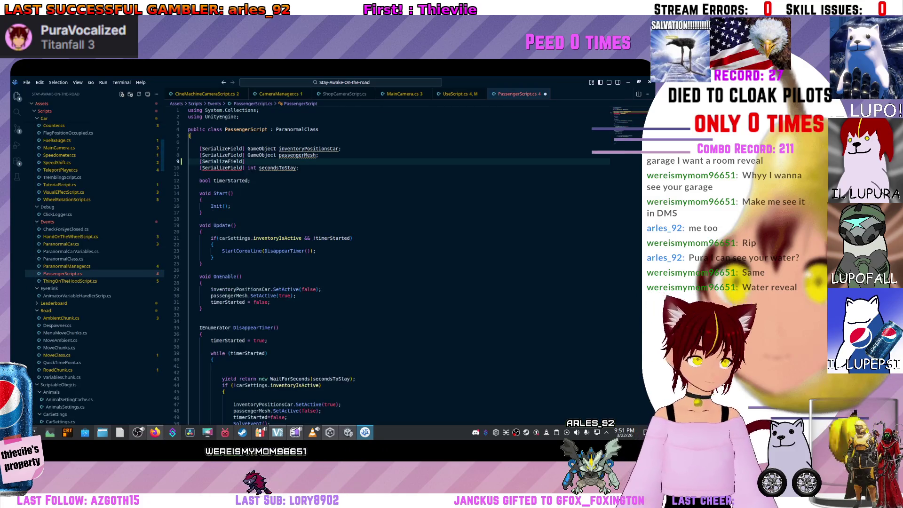
type("crt")
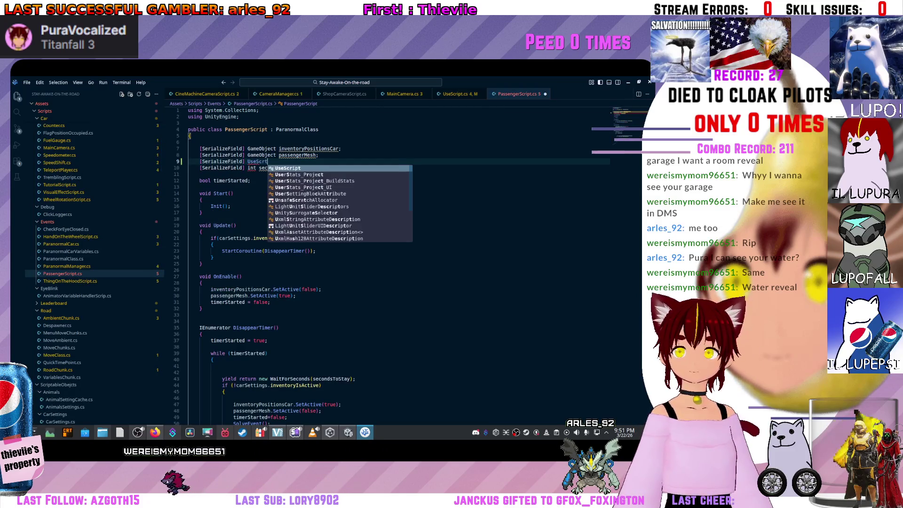
key("Return")
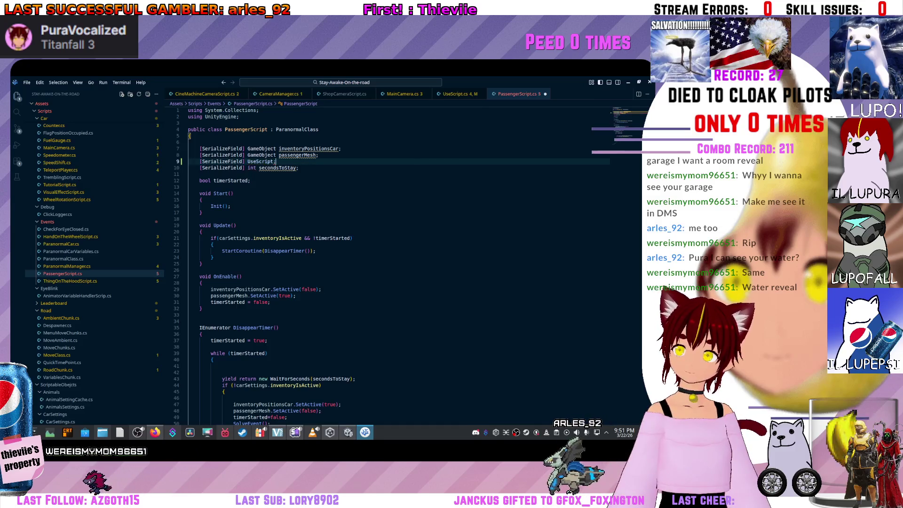
type("use")
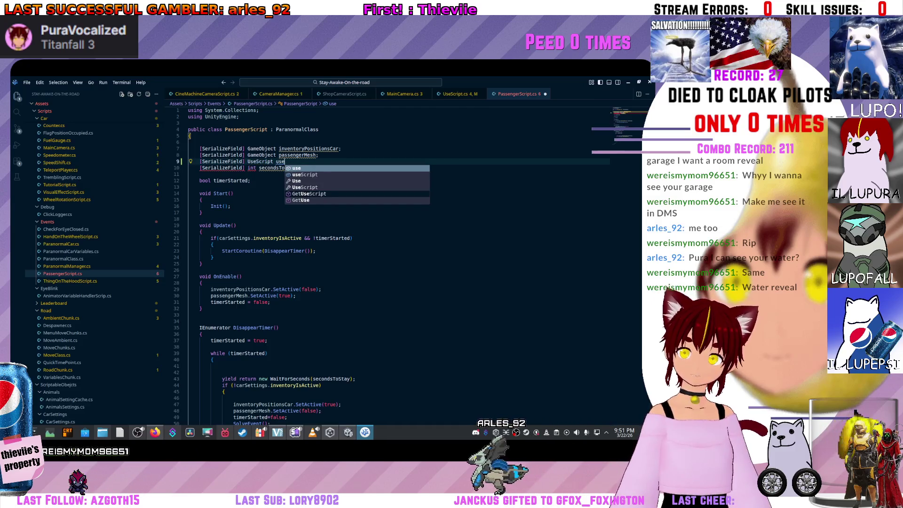
key("Down")
key("Return")
type(";")
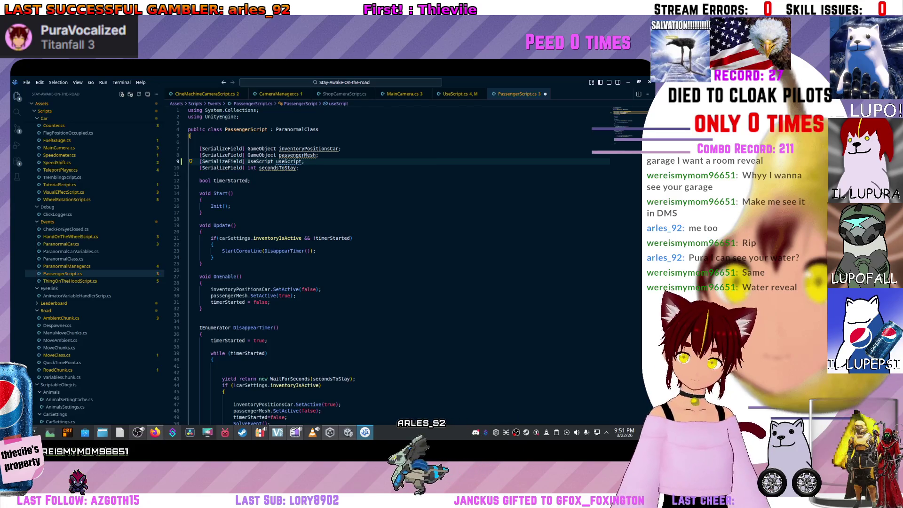
- Call useScript.ArrangeObjectsForMonster(); in OnEnable above the timerStarted reset
scroll(376, 235, "down", 1)
left_click(270, 284)
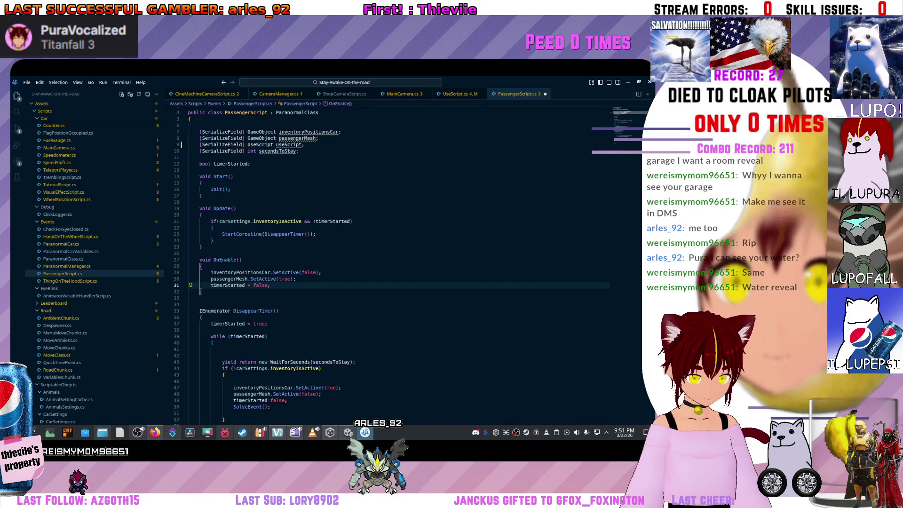
key("Return")
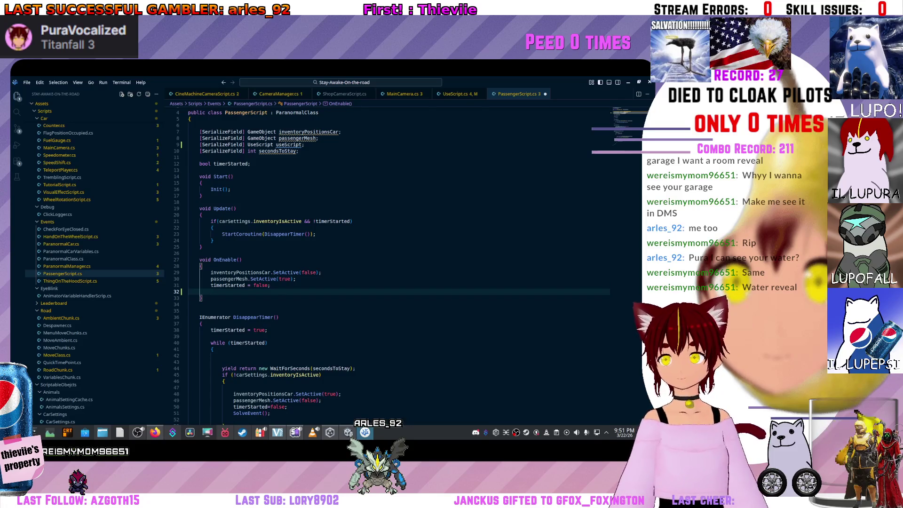
key("alt+Up")
type("use")
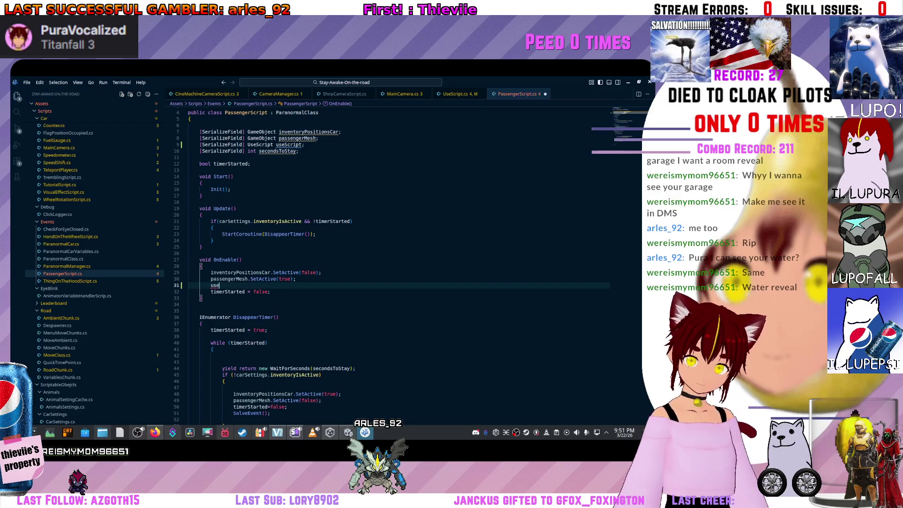
type("Script.arrage")
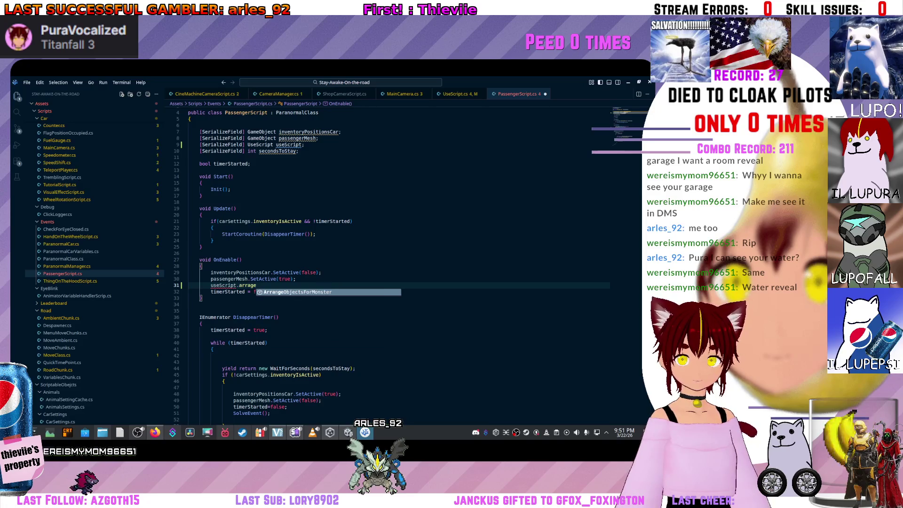
key("Tab")
type("();")
- Prepare a line after the passengerMesh hide in the DisappearTimer coroutine
scroll(400, 263, "down", 4)
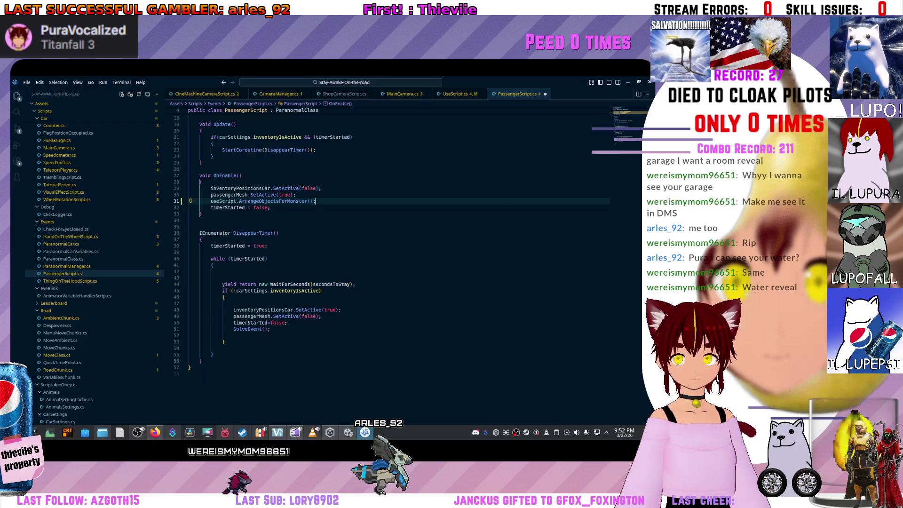
left_click(271, 328)
key("Up")
key("Up")
key("End")
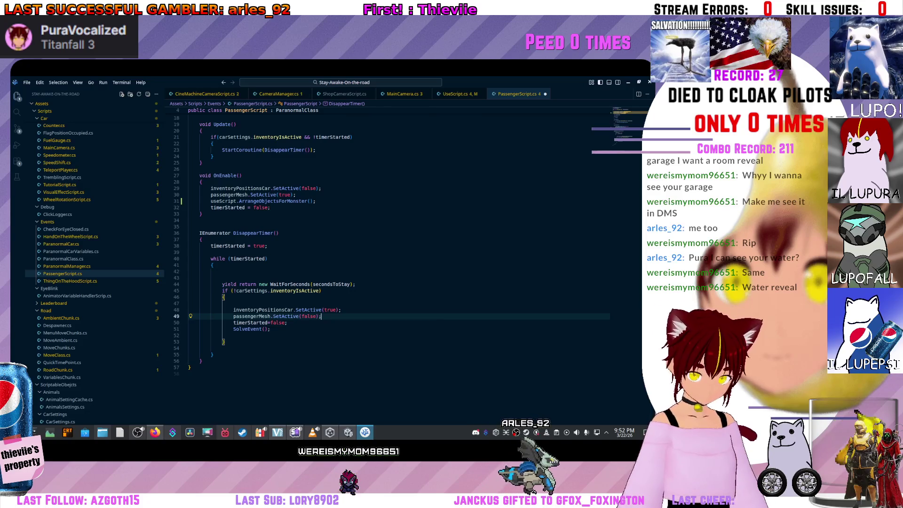
left_click(286, 322)
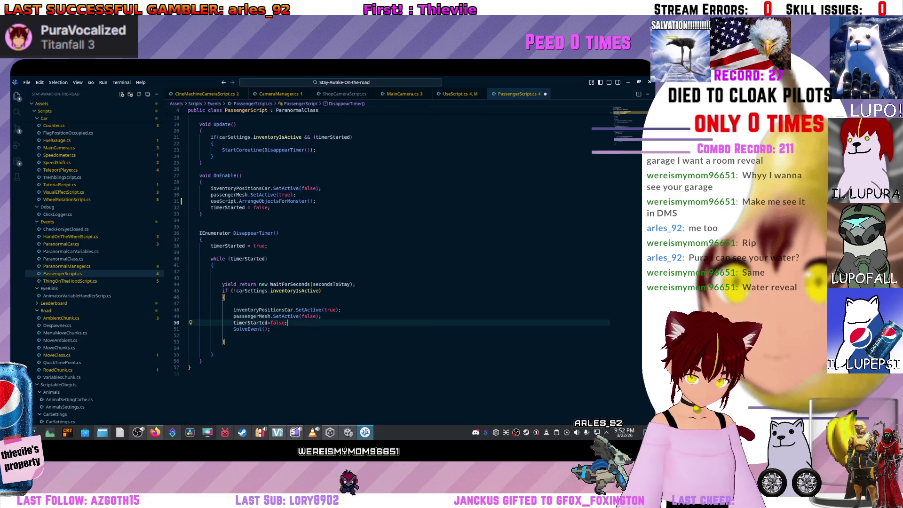
key("Return")
key("BackSpace")
key("Up")
key("End")
key("Delete")
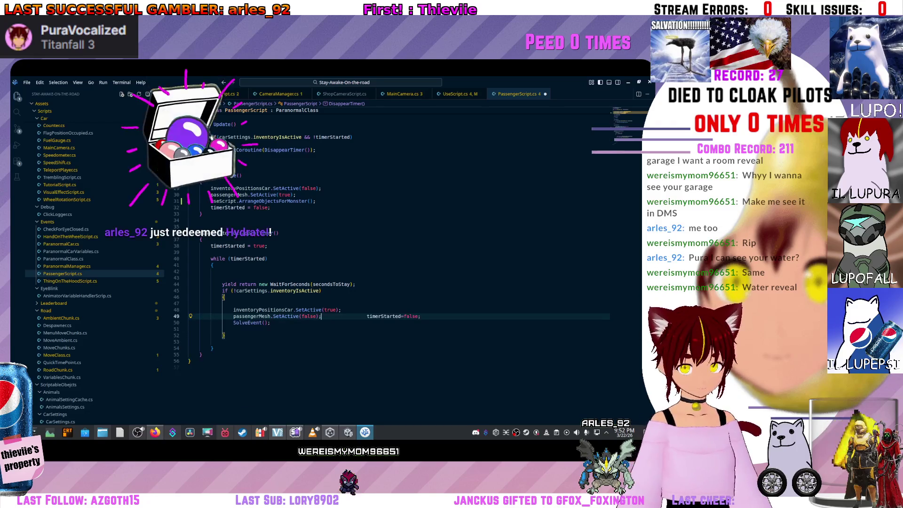
key("ctrl+z")
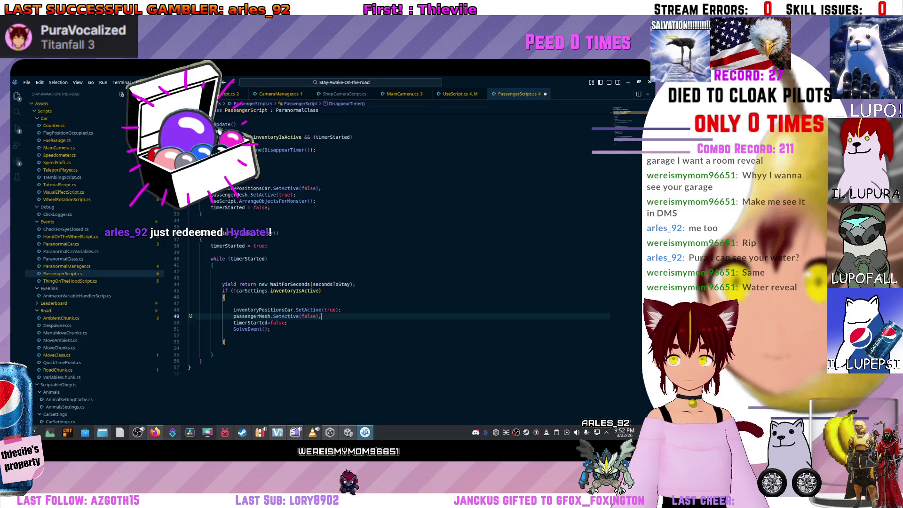
- Add useScript.ReturnObjectToInventory(); in DisappearTimer and save PassengerScript
key("Return")
type("use")
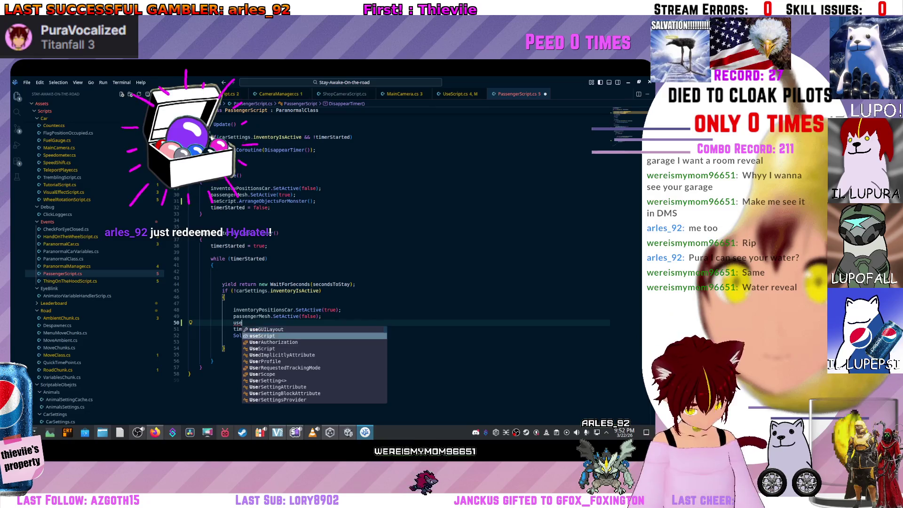
key("Tab")
type(".arra")
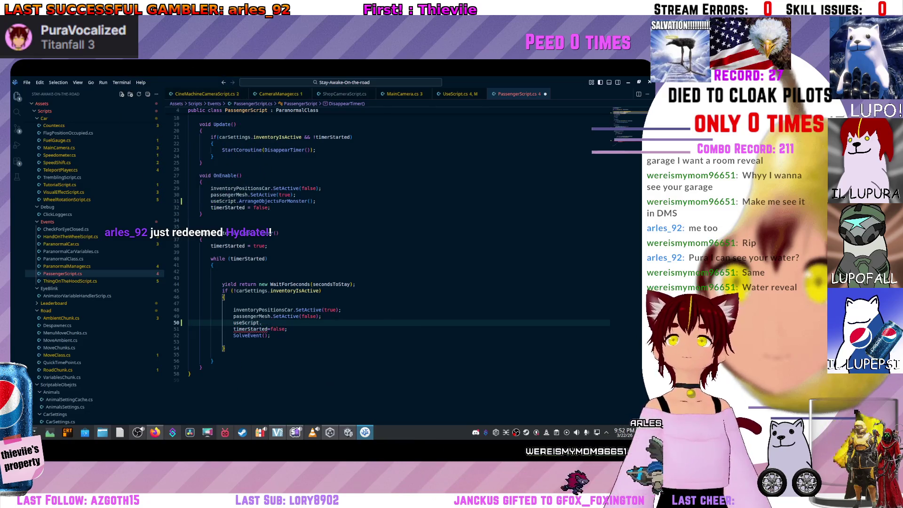
key("ctrl+Tab")
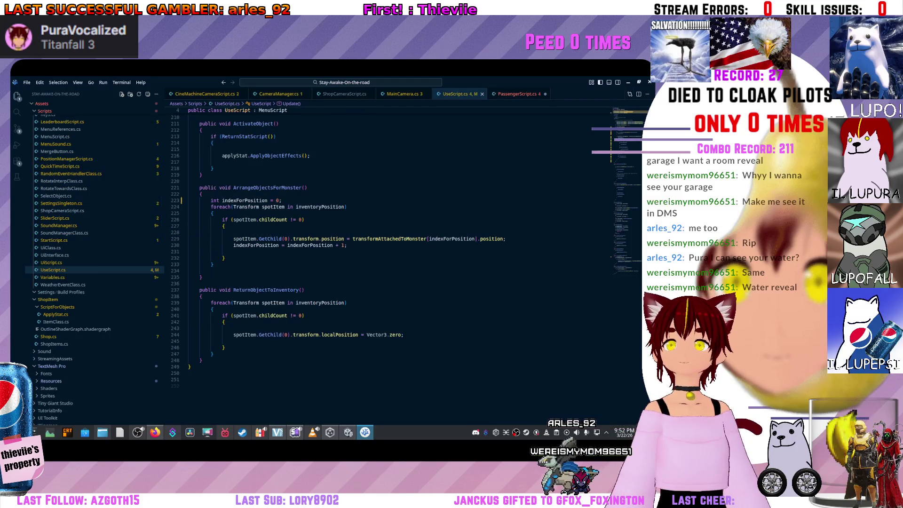
key("ctrl+Tab")
type("Ret")
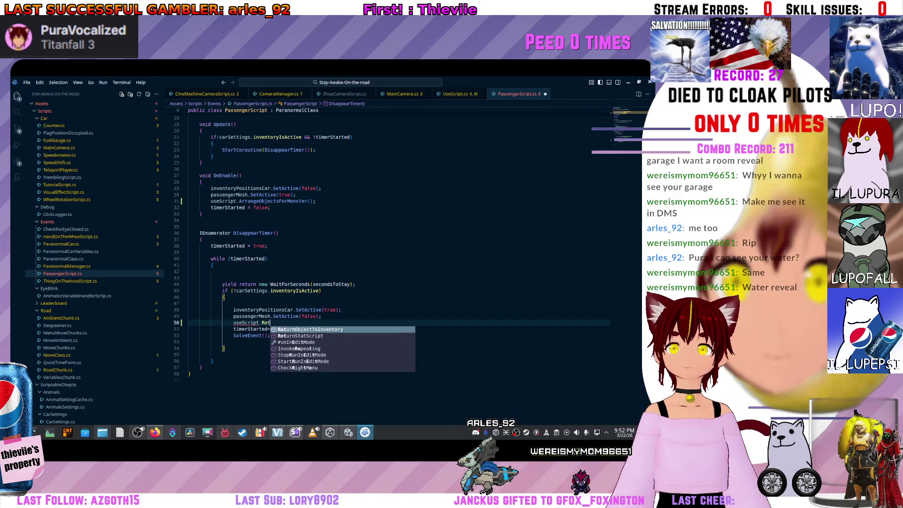
key("Tab")
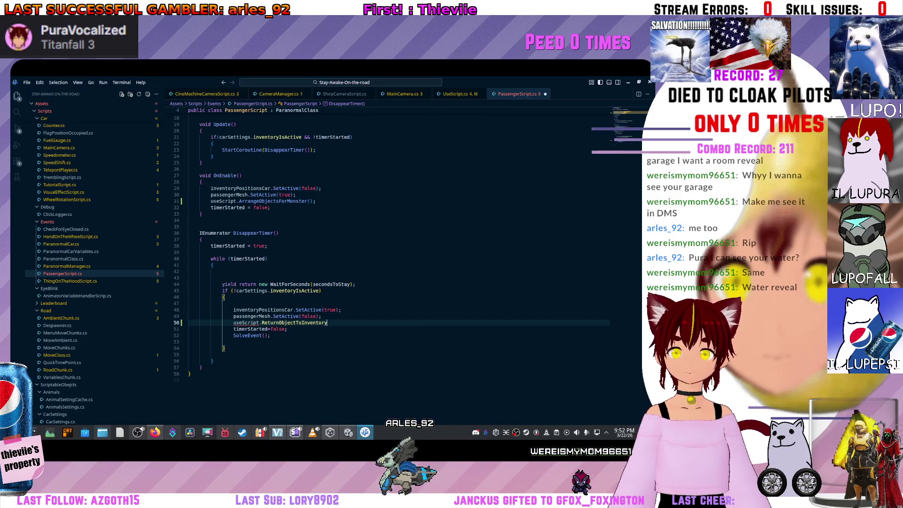
type("();")
key("ctrl+s")
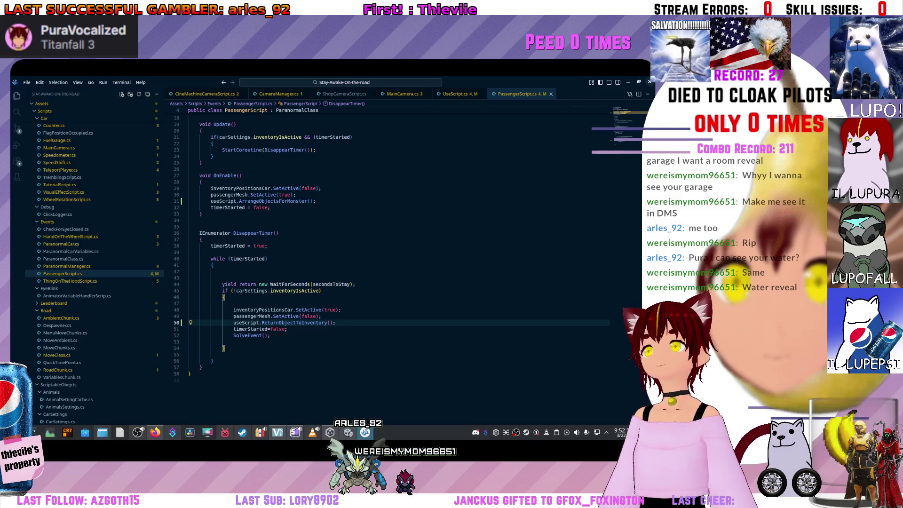
- Return to the Unity editor and refresh the project assets from the Prefabs folder
key("alt+Tab")
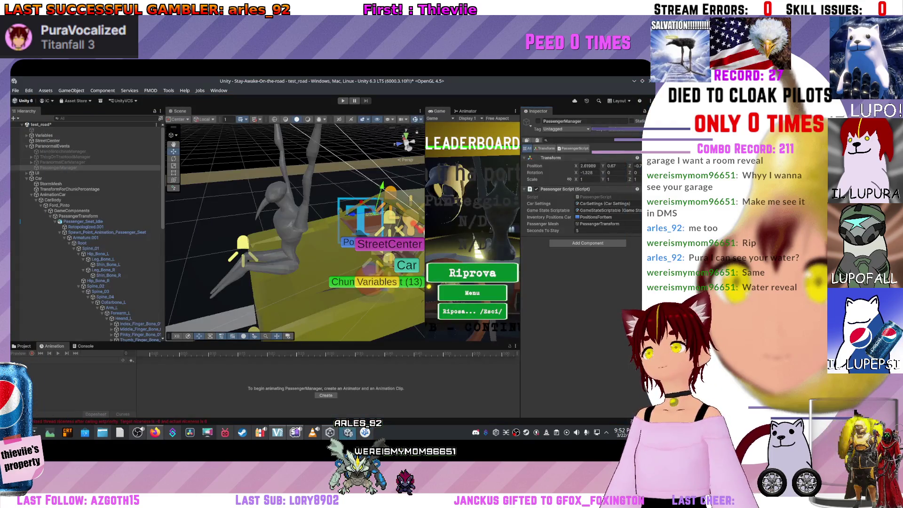
key("alt+Tab")
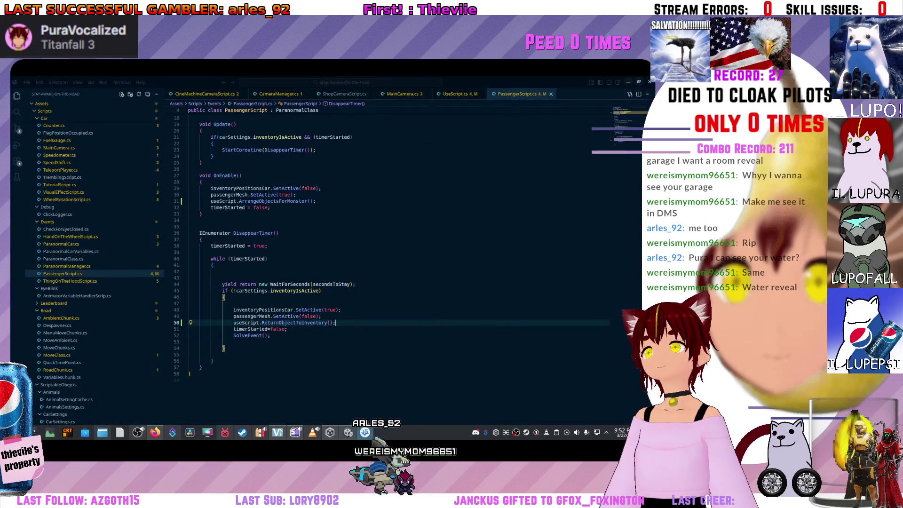
key("alt+Tab")
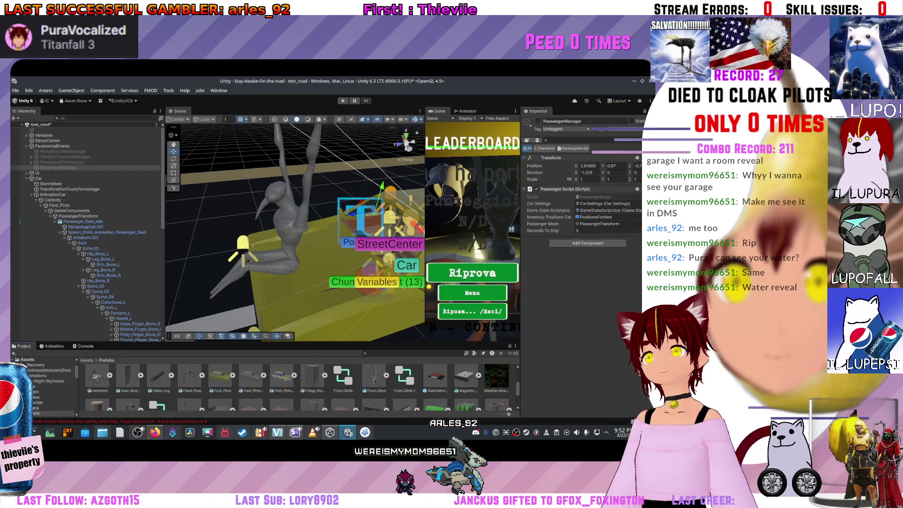
right_click(325, 393)
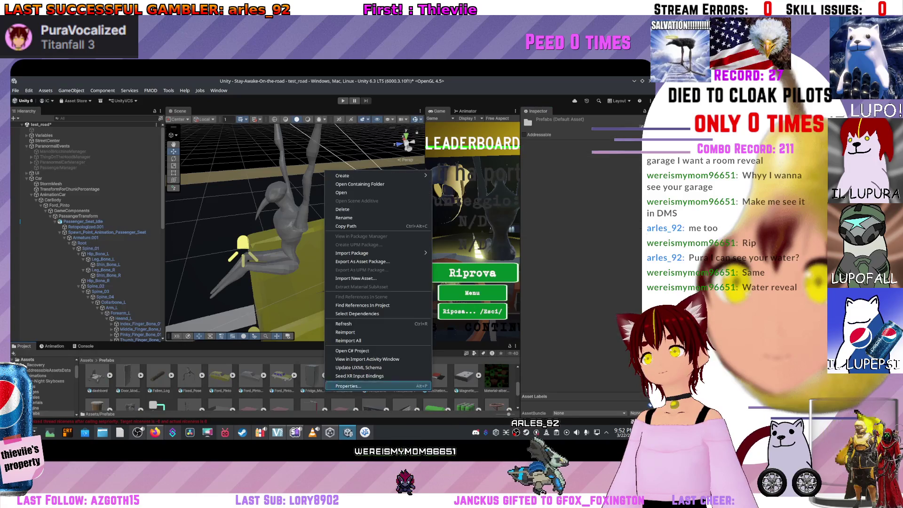
left_click(343, 323)
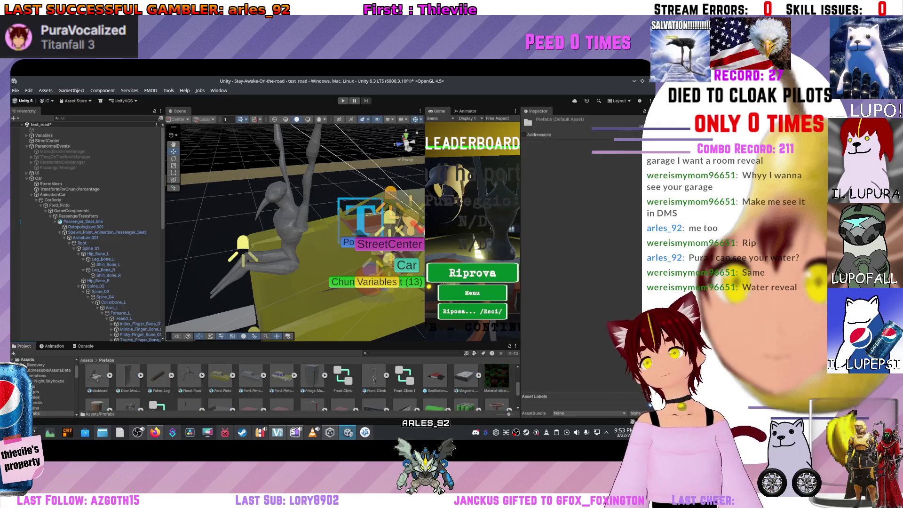
- Place the Paper_Coffee_Cup prefab in the scene, undo it, and scroll the Hierarchy back up
scroll(45, 386, "down", 1)
scroll(301, 385, "down", 1)
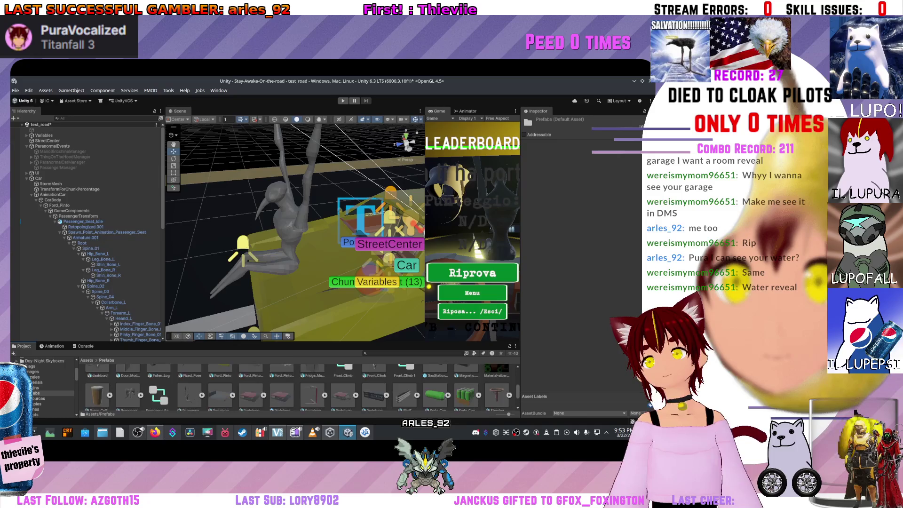
scroll(299, 387, "down", 1)
left_click_drag(96, 376, 252, 294)
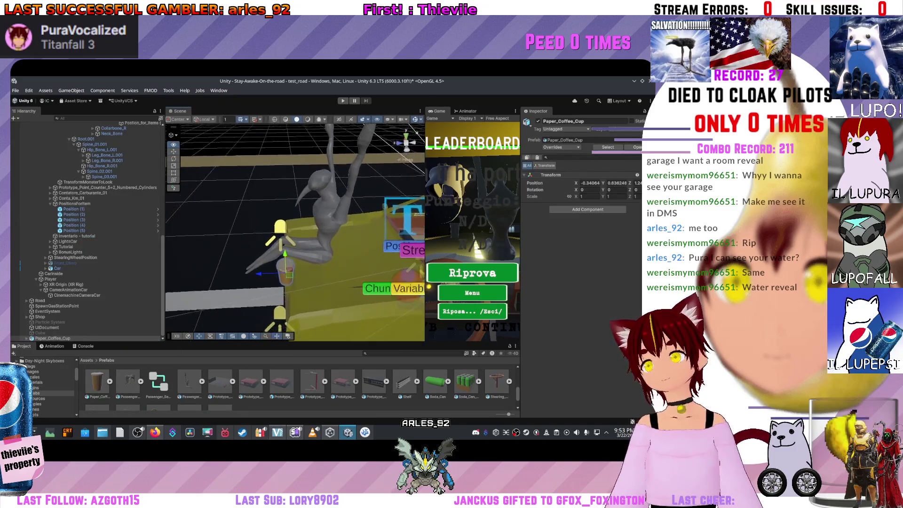
key("ctrl+z")
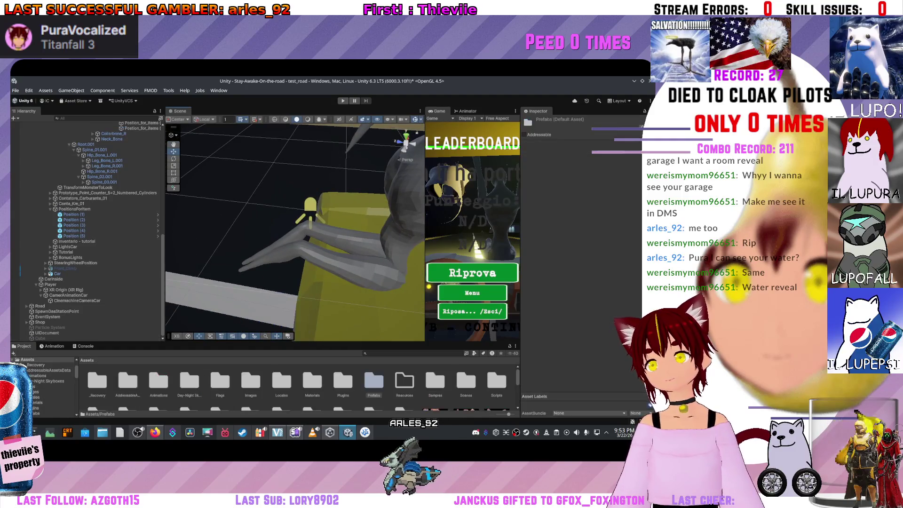
scroll(295, 231, "down", 5)
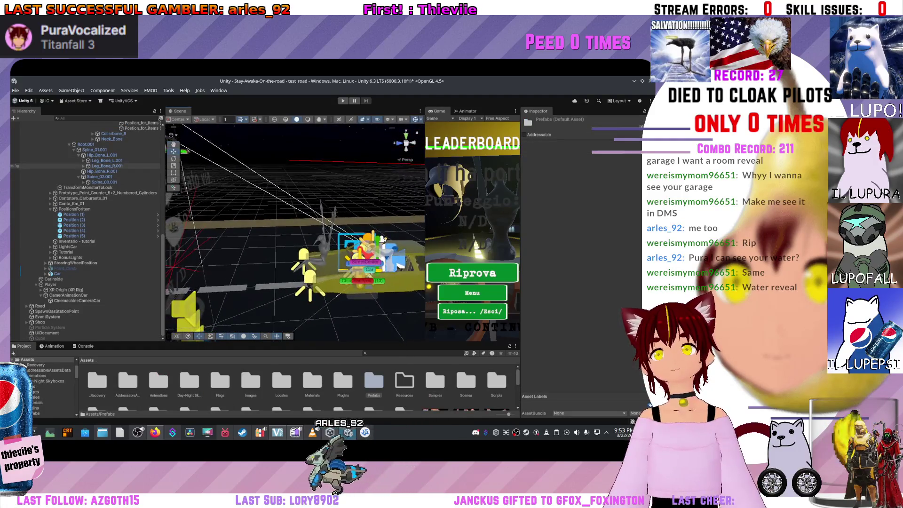
scroll(87, 230, "up", 10)
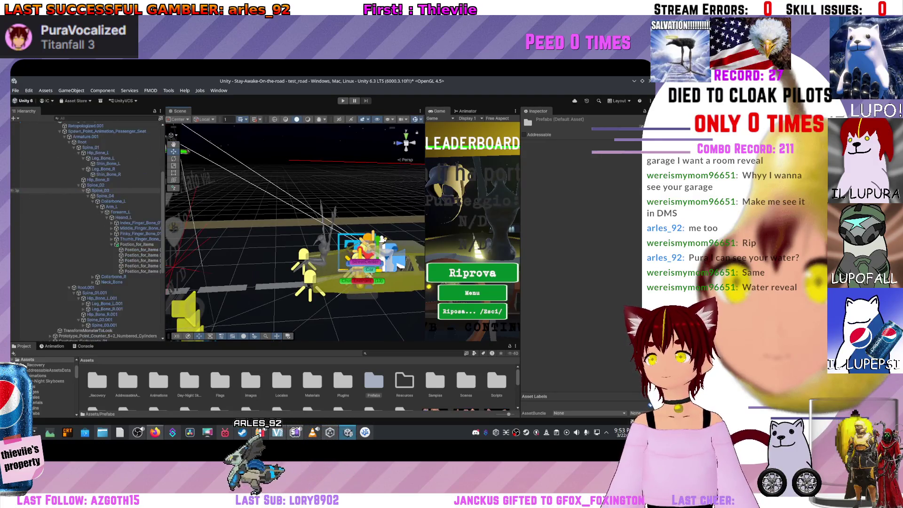
scroll(87, 231, "up", 5)
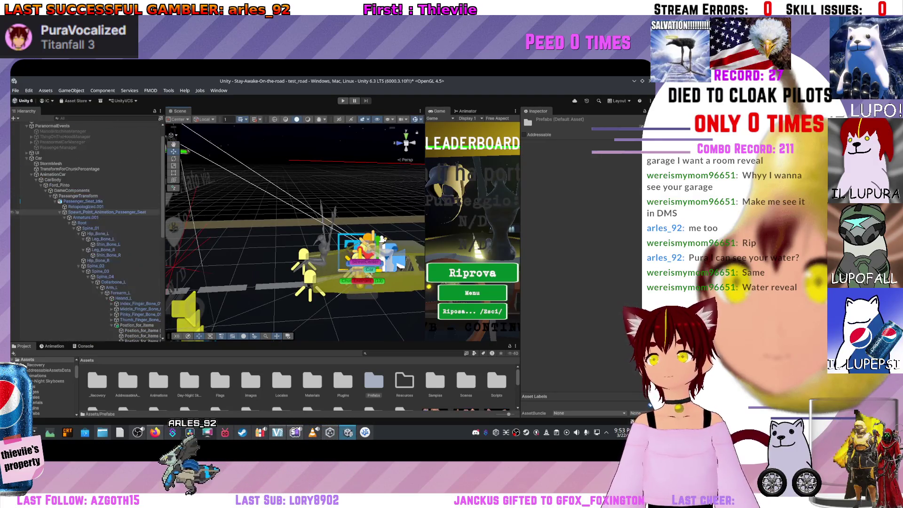
scroll(87, 230, "up", 2)
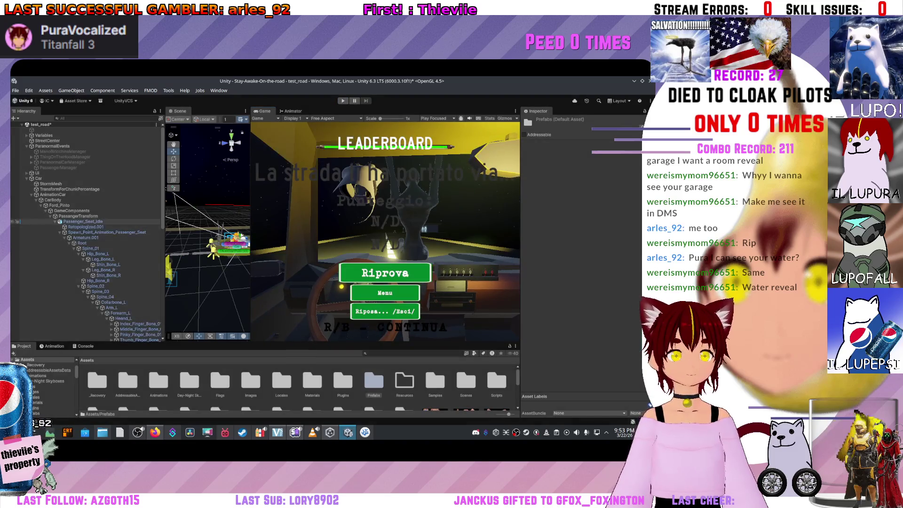
- Deactivate and collapse PassangerTransform, then play-test and restart past game-over to the roadside shop
left_click(78, 215)
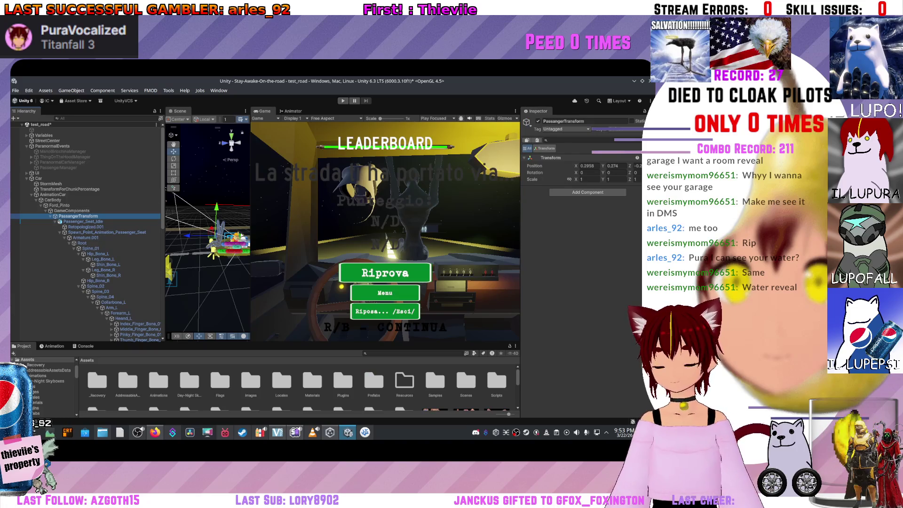
left_click(537, 121)
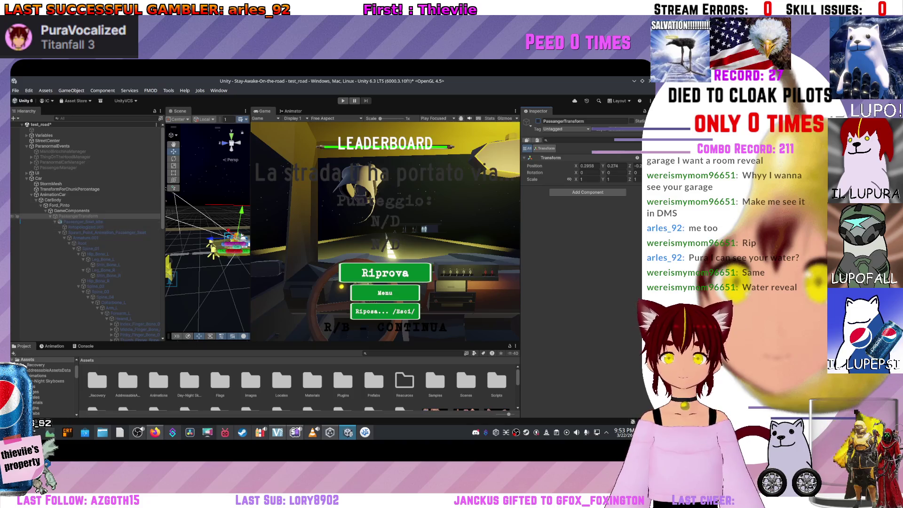
left_click(55, 216)
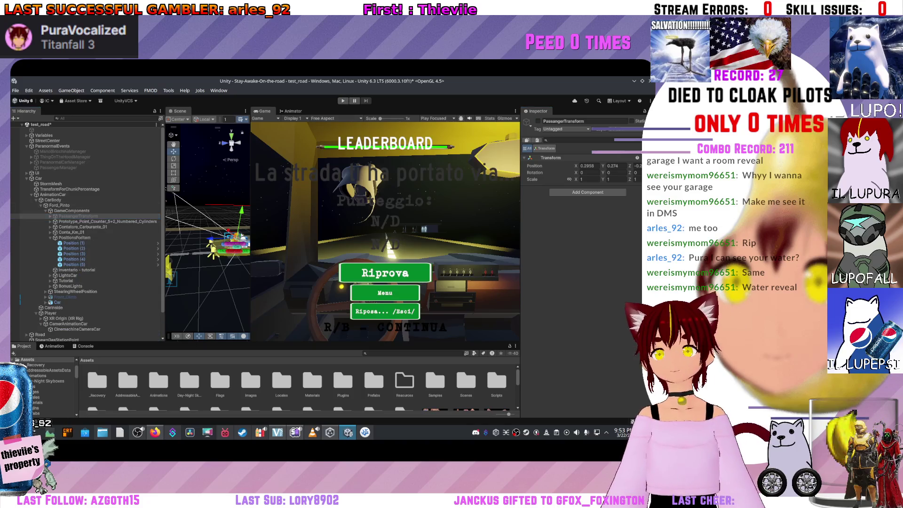
key("ctrl+p")
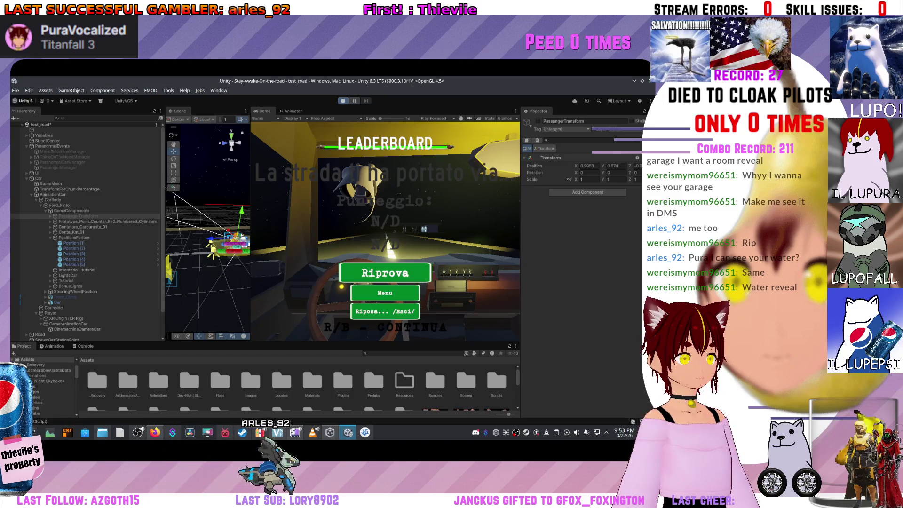
key("r")
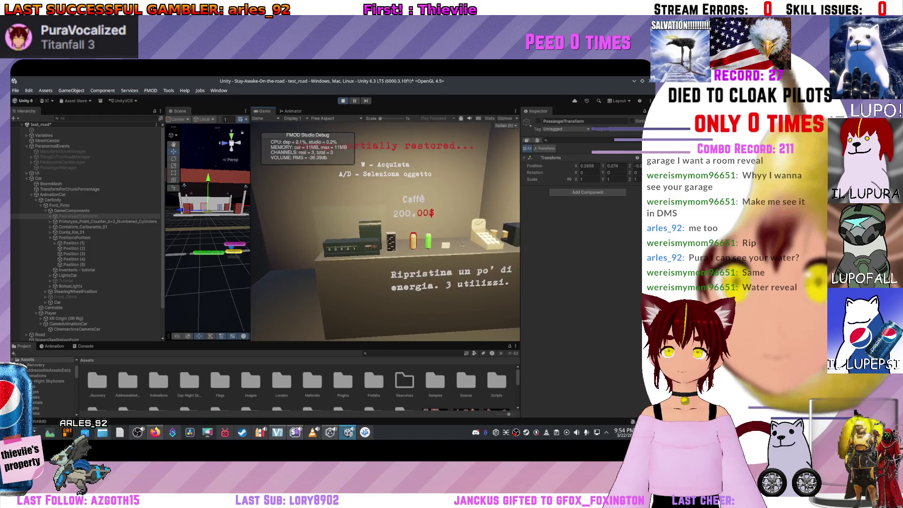
- Look around the shop, leave for the car, and show the Console's NullReferenceException errors
key("d")
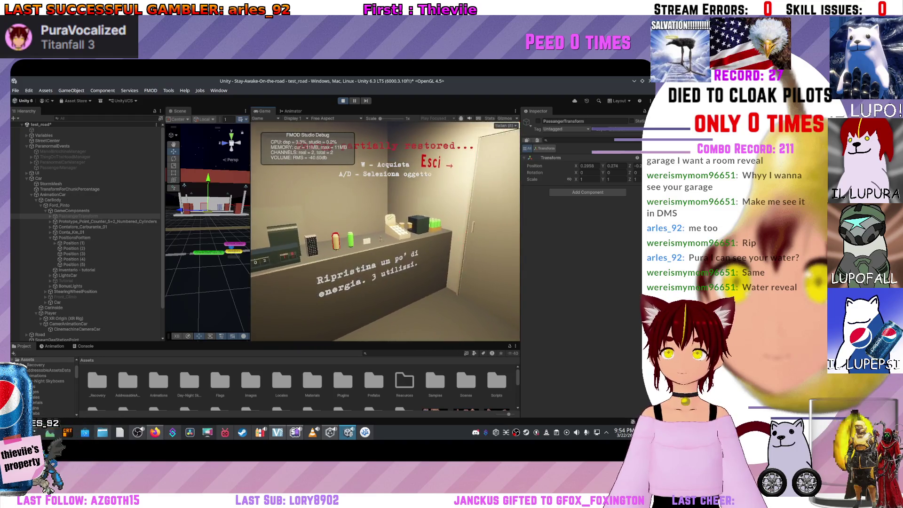
key("a")
key("s")
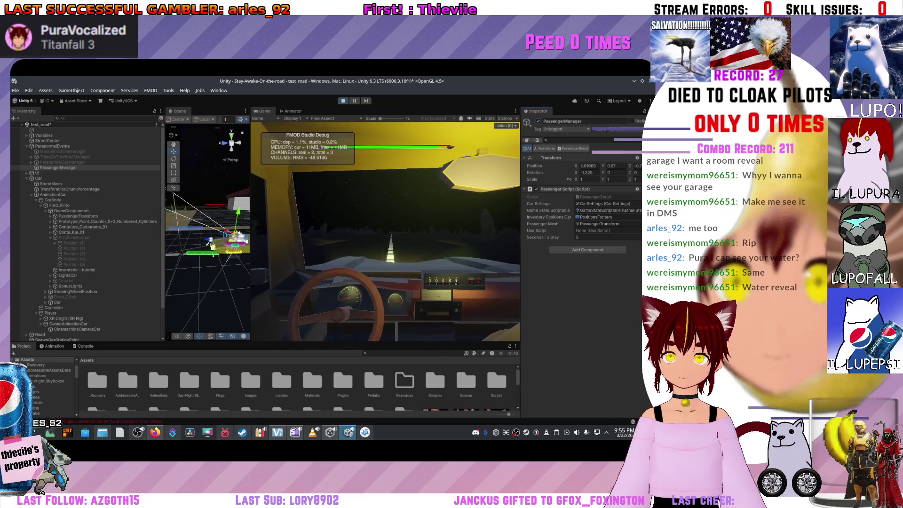
key("ctrl+shift+c")
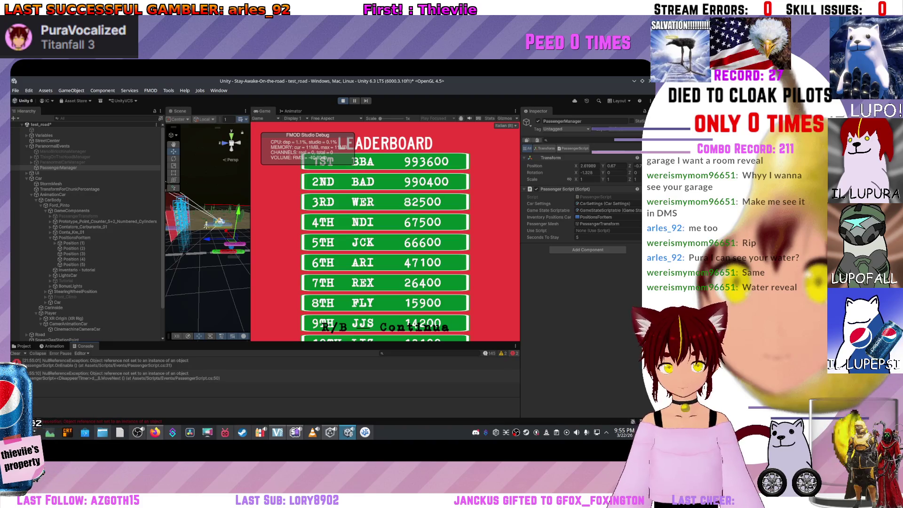
left_click(141, 362)
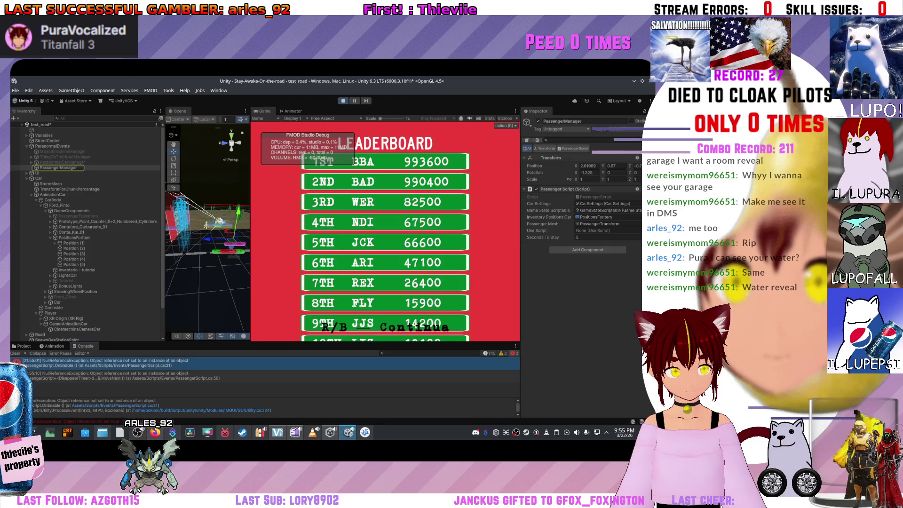
key("alt+Tab")
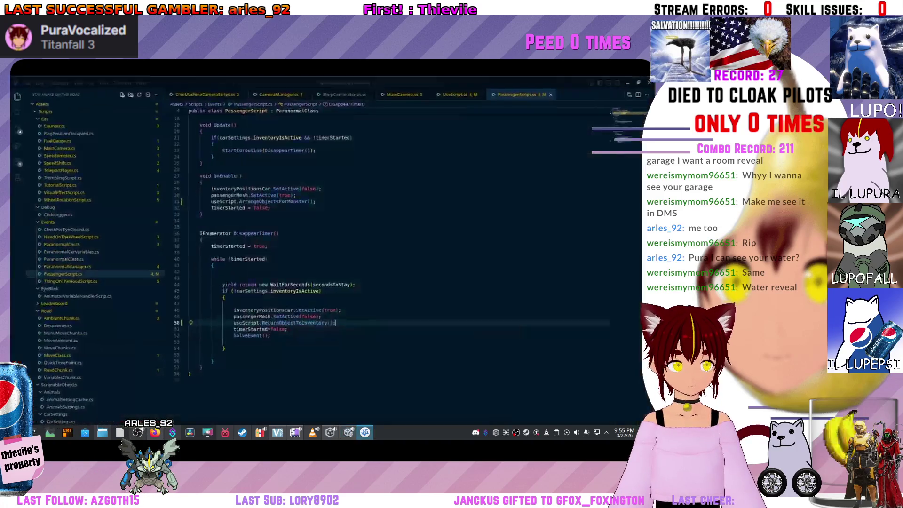
left_click(627, 82)
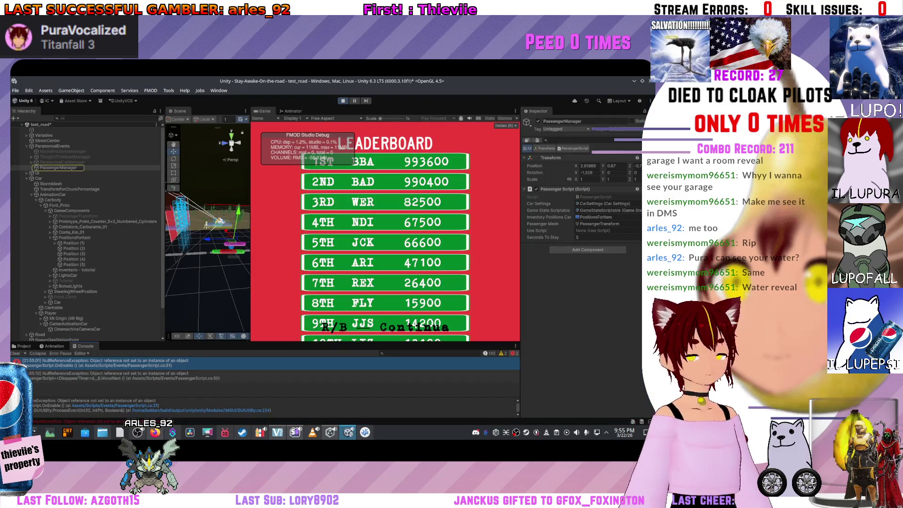
double_click(101, 362)
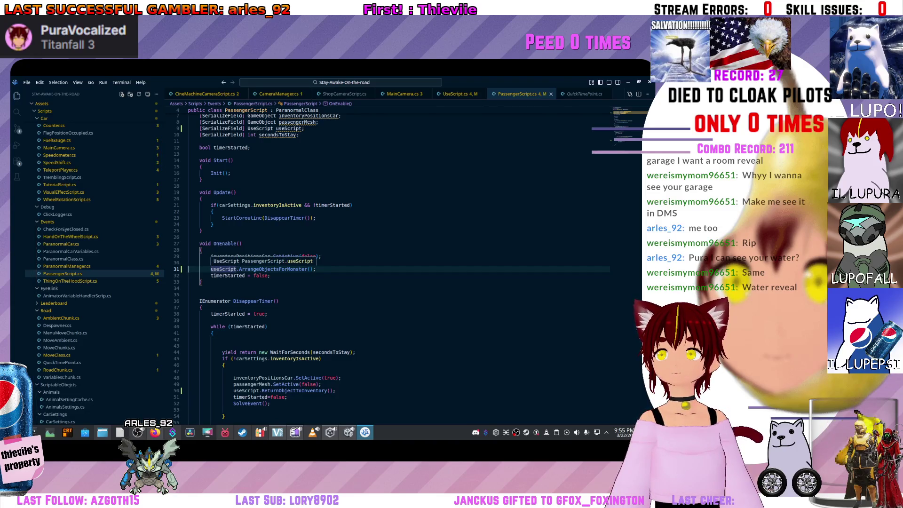
key("alt+Tab")
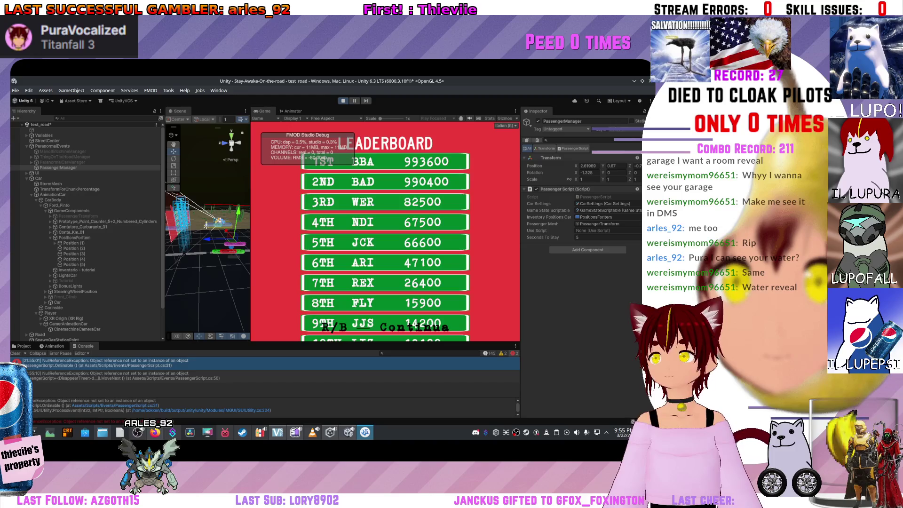
key("alt+Tab")
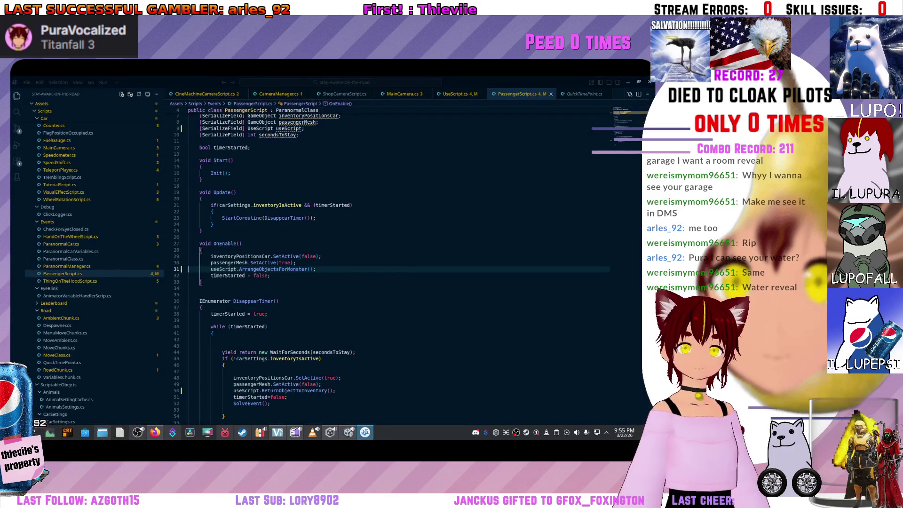
scroll(395, 254, "down", 3)
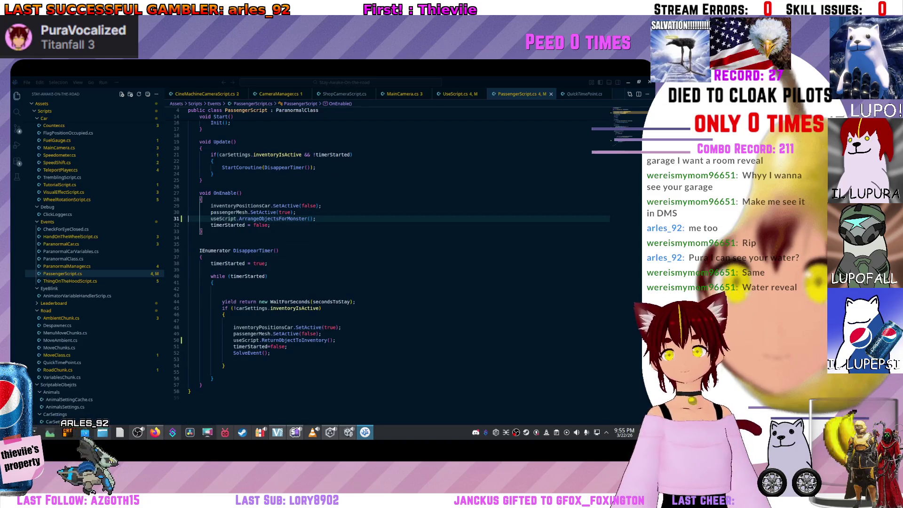
mouse_move(228, 225)
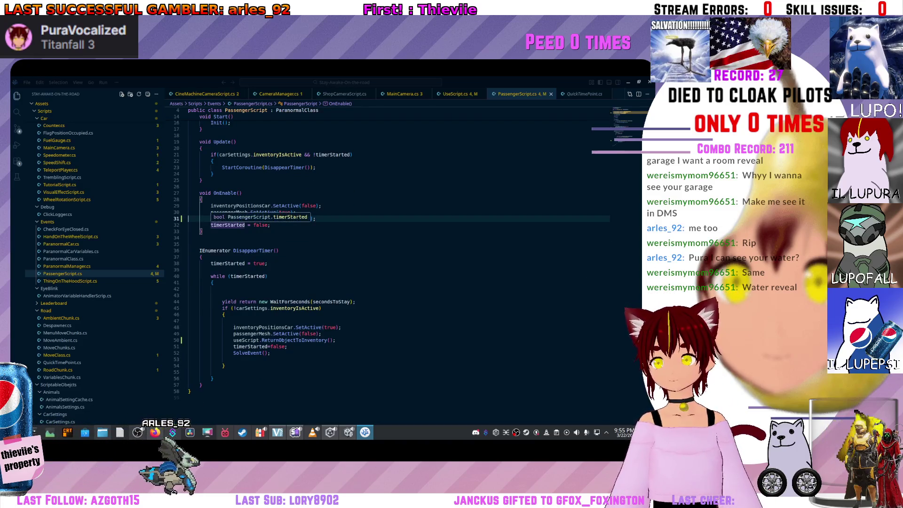
key("alt+Tab")
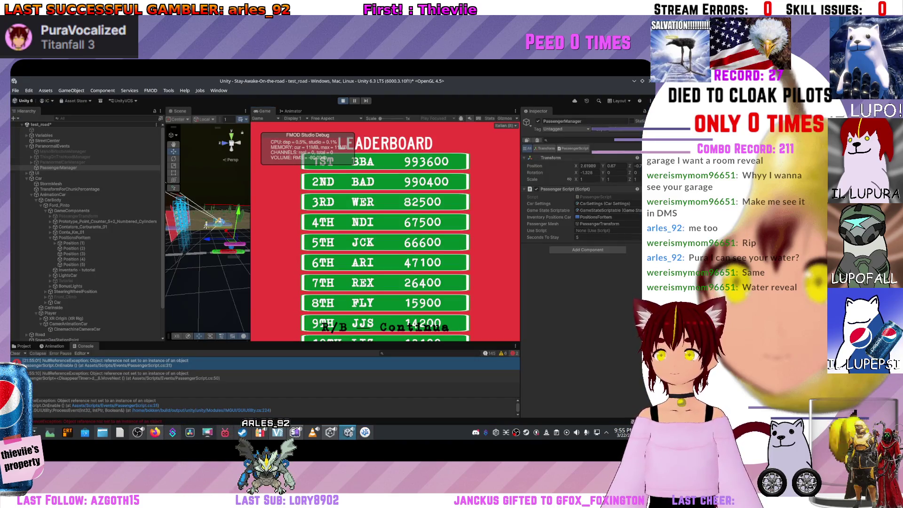
- Stop play, assign PositionsForItem as Use Script, check the second NullReferenceException, and replay
key("ctrl+p")
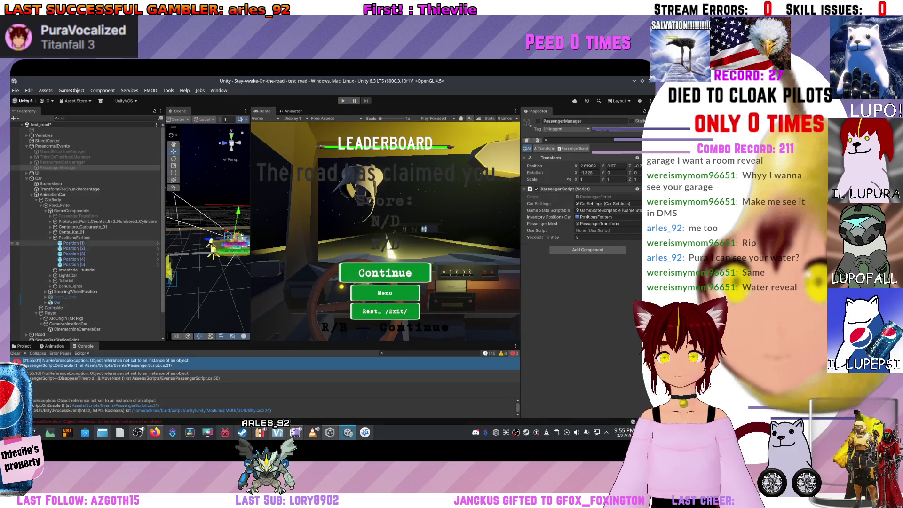
left_click_drag(51, 167, 614, 230)
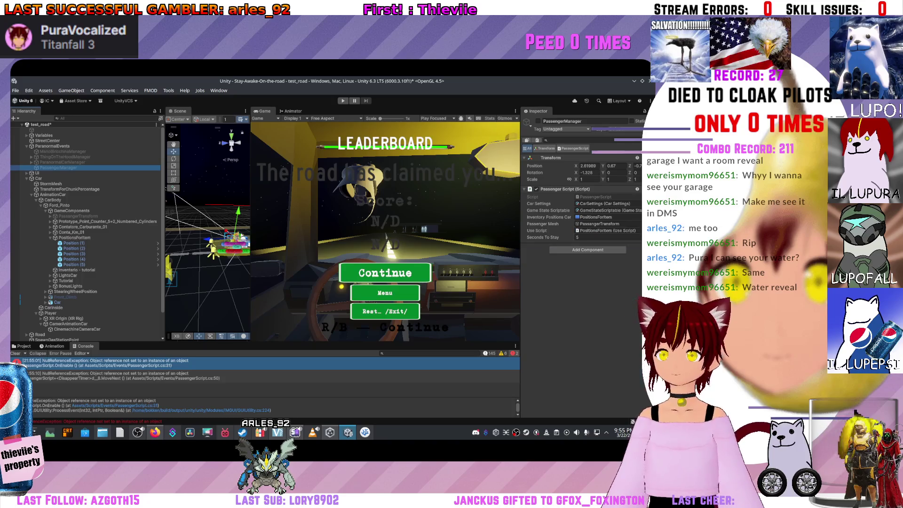
left_click(141, 375)
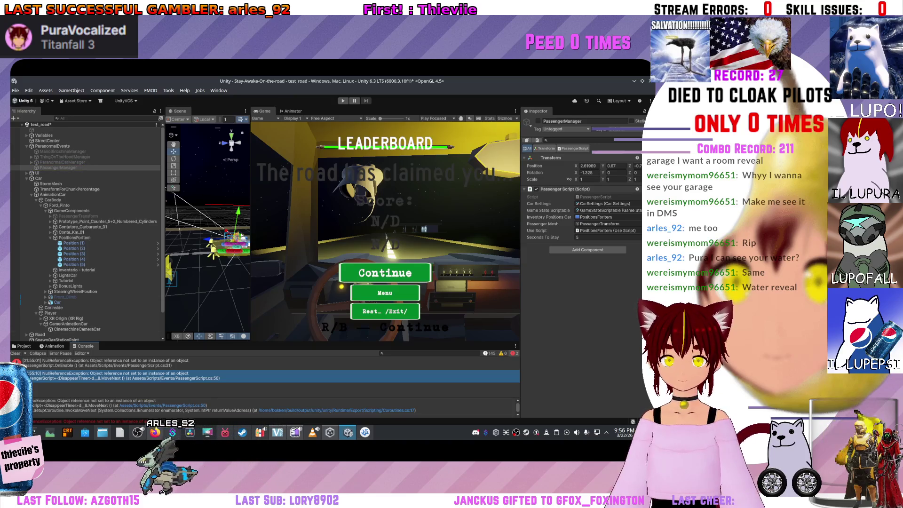
key("ctrl+p")
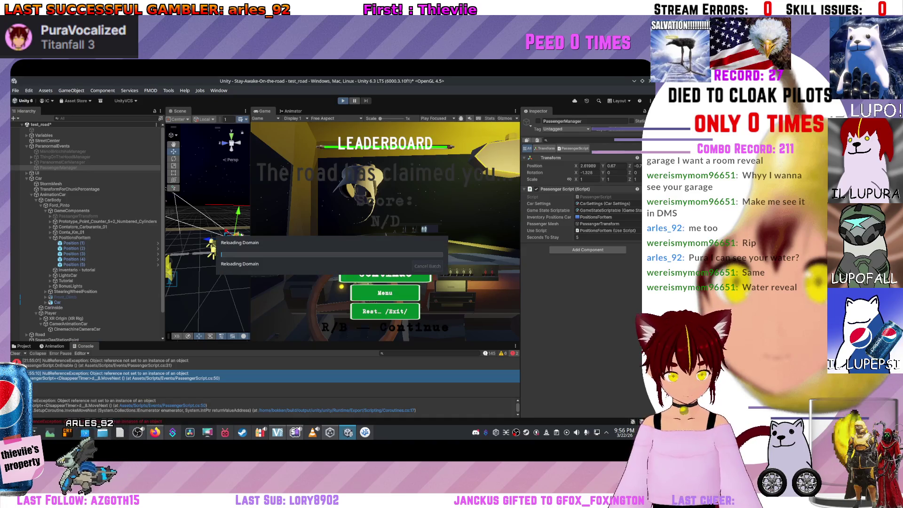
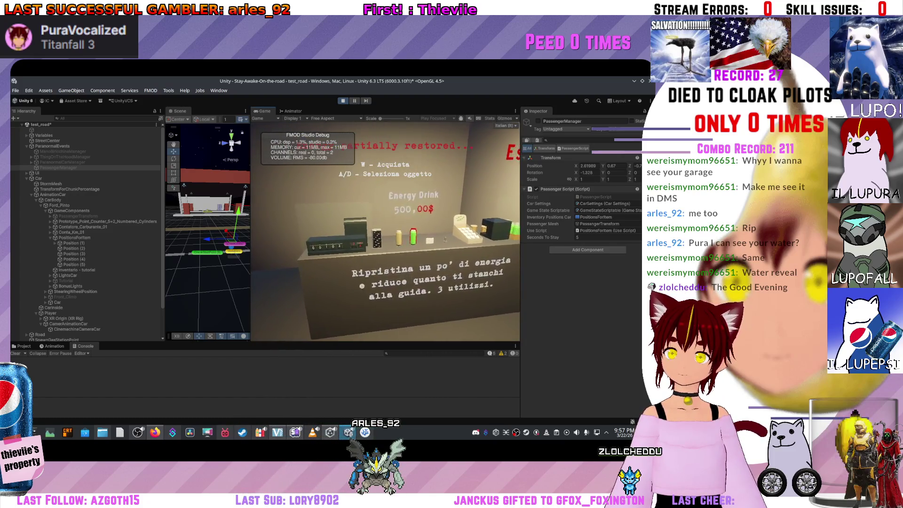
- Exit the car shop, check PositionsForItem and PassengerManager, then switch to VS Code
key("a")
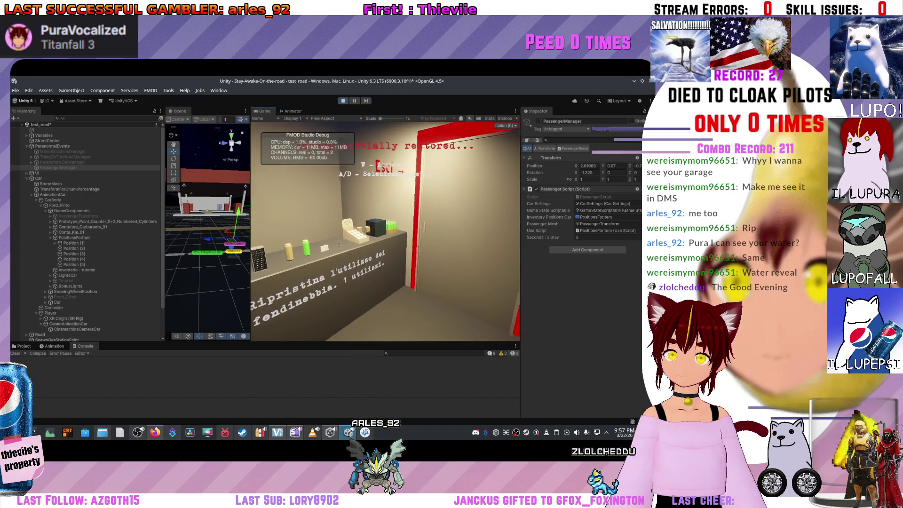
key("d")
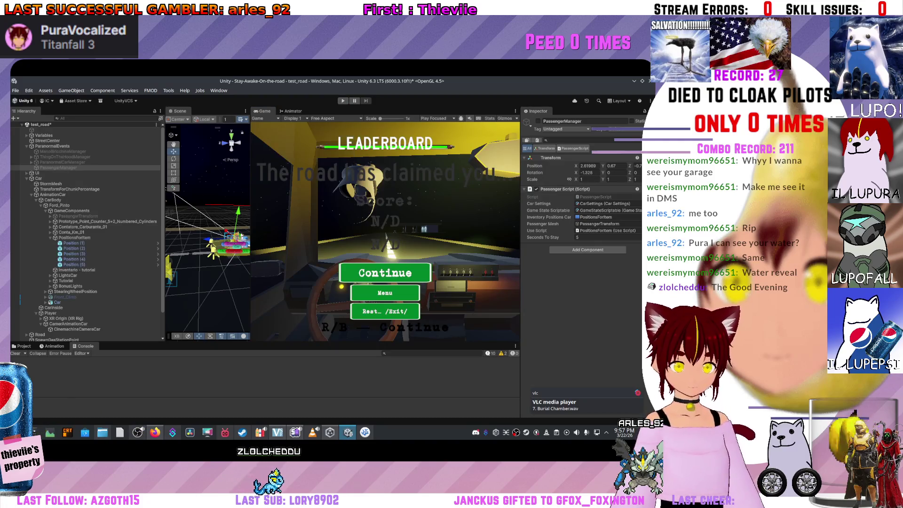
left_click(74, 238)
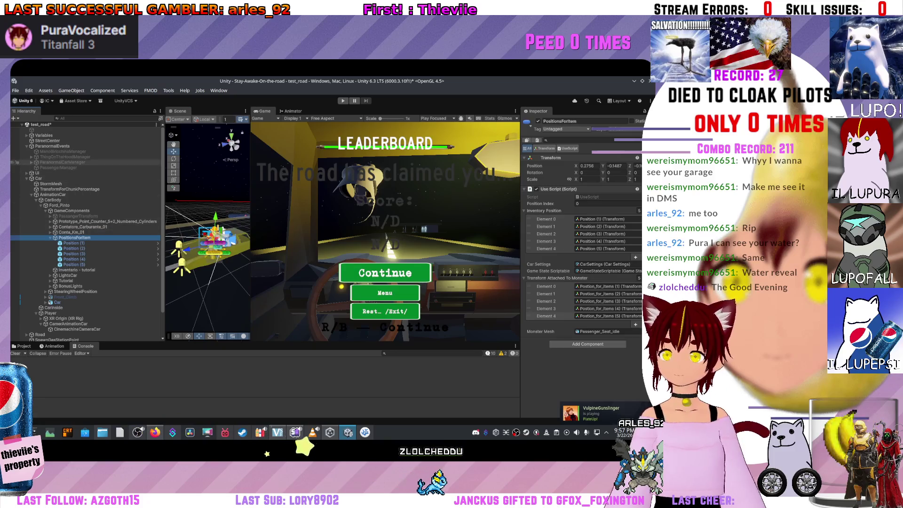
left_click(58, 167)
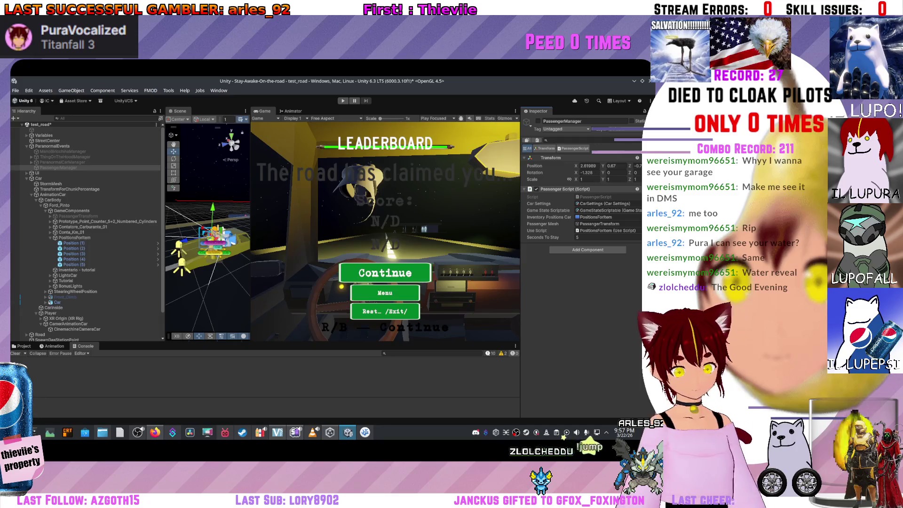
key("alt+Tab")
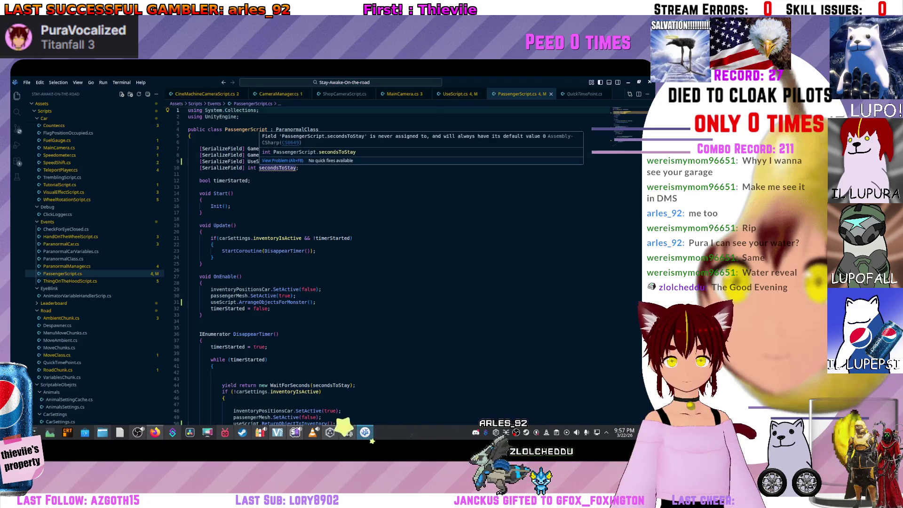
- Comment out both inventoryPositionsCar.SetActive lines (29 and 48), save PassengerScript.cs, and return to Unity
left_click_drag(247, 148, 342, 148)
double_click(308, 148)
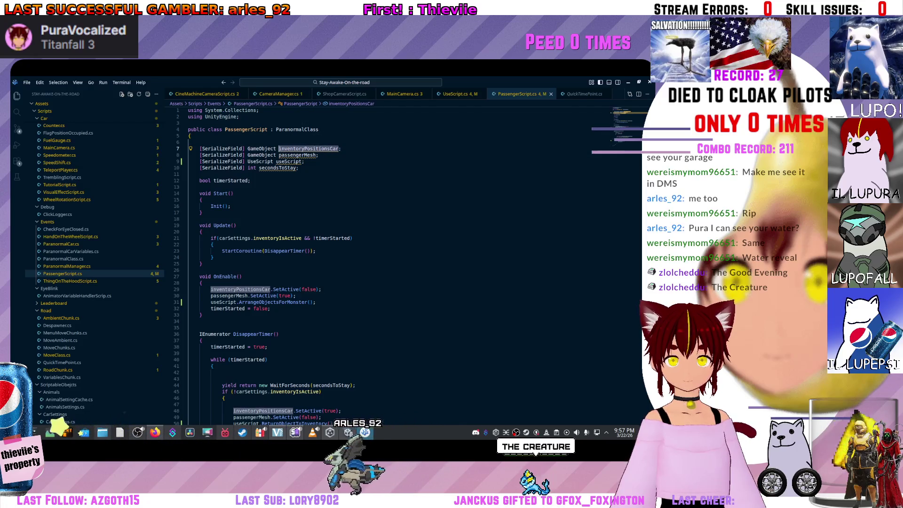
left_click(210, 289)
key("ctrl+slash")
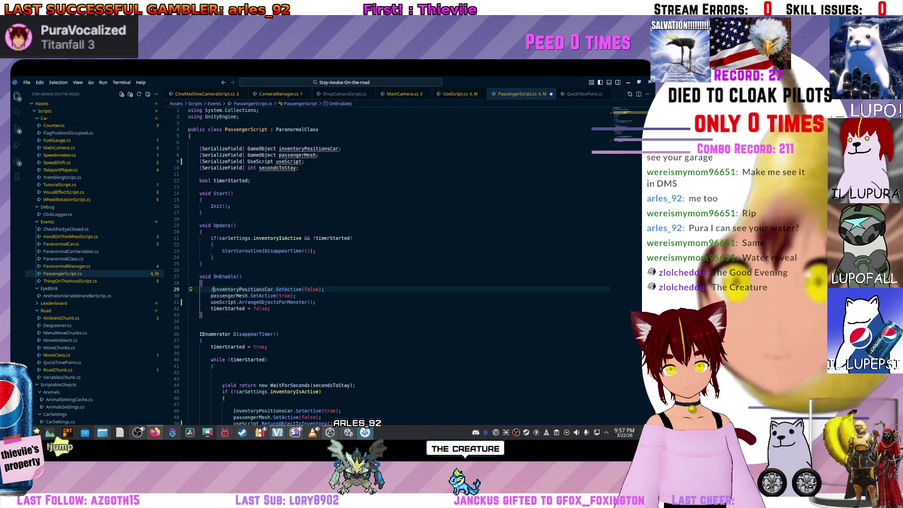
scroll(352, 264, "down", 3)
left_click(234, 360)
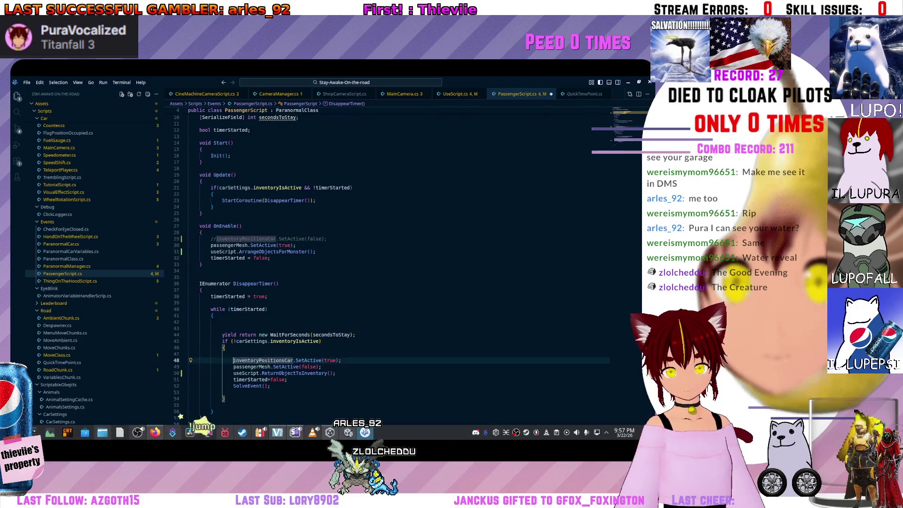
key("ctrl+slash")
key("ctrl+s")
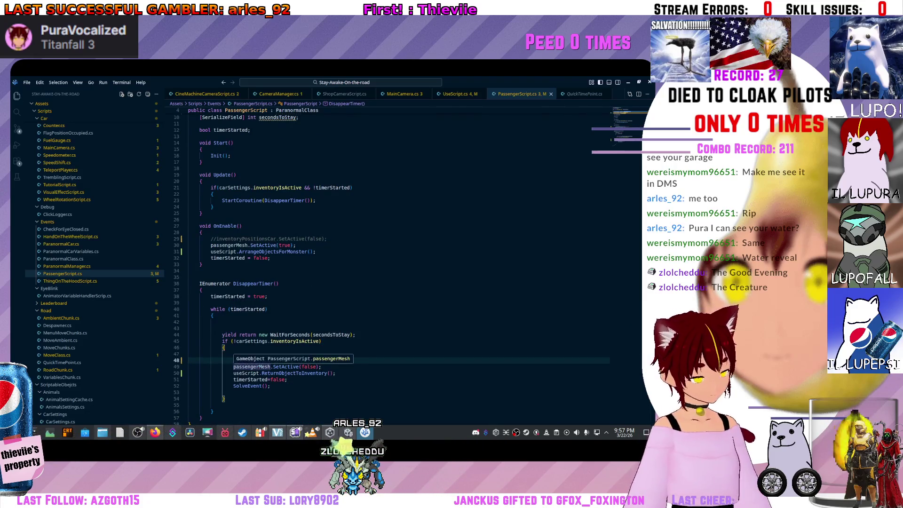
key("alt+Tab")
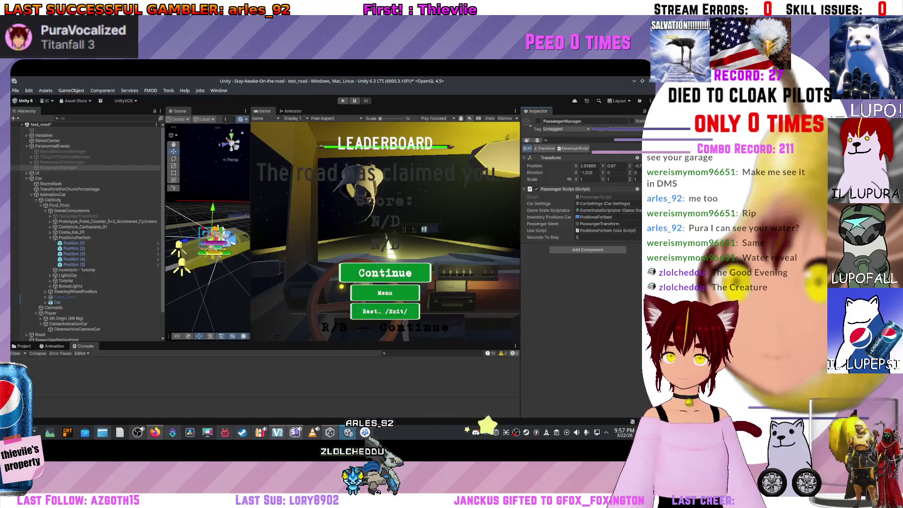
- Widen the Scene view, frame PassangerTransform on the car, and turn gizmos back on
left_click_drag(250, 226, 456, 226)
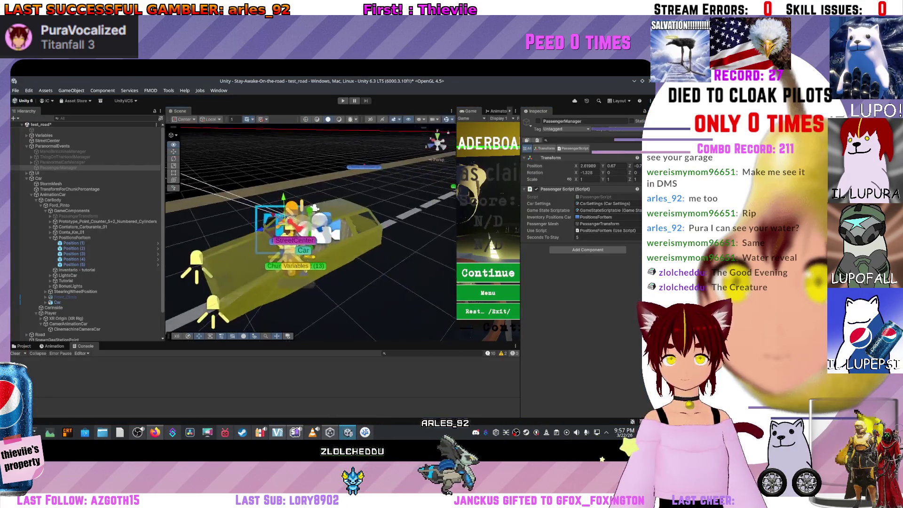
left_click_drag(282, 235, 329, 230)
left_click(78, 216)
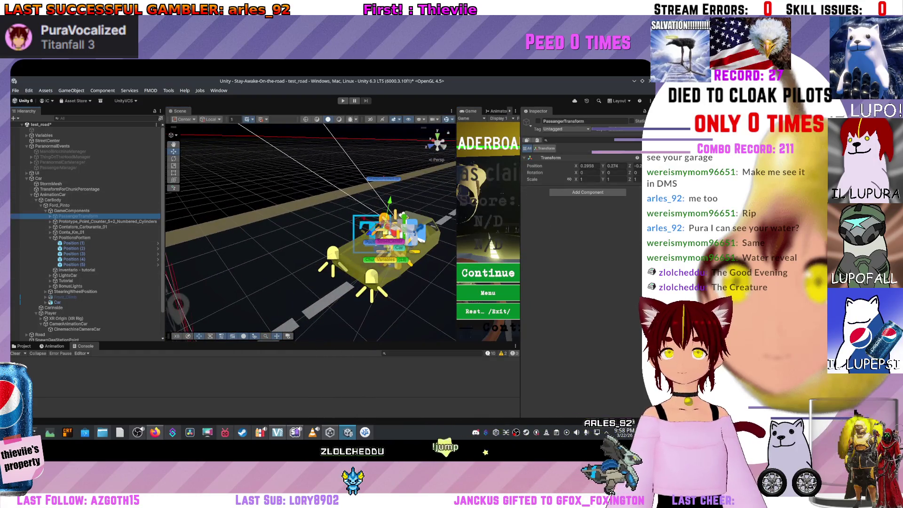
key("f")
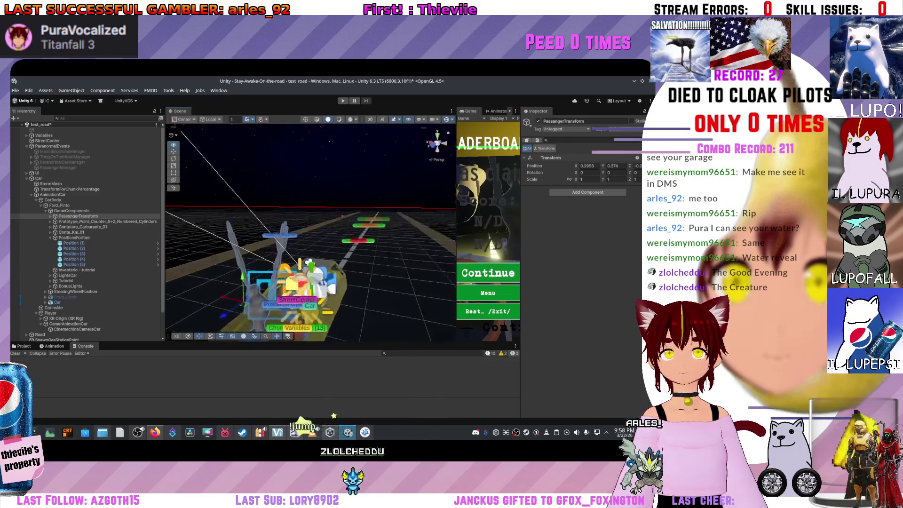
left_click_drag(309, 263, 242, 255)
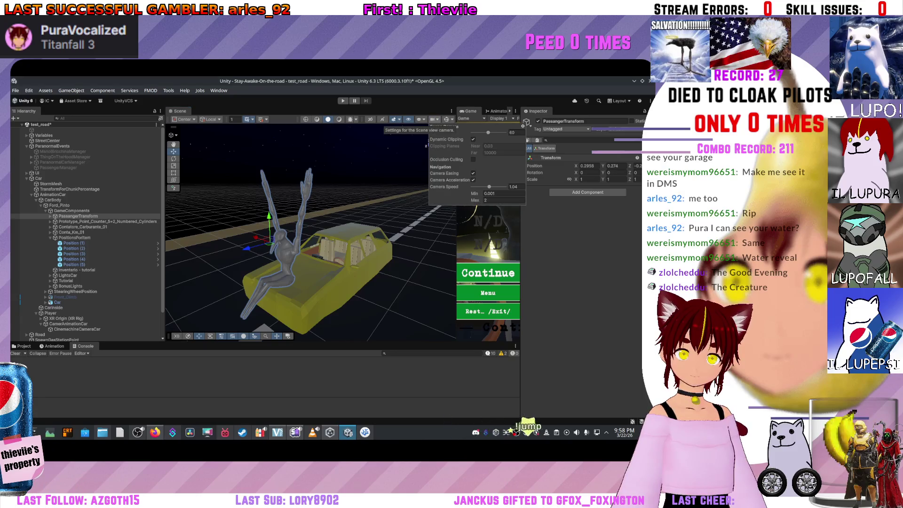
left_click(446, 119)
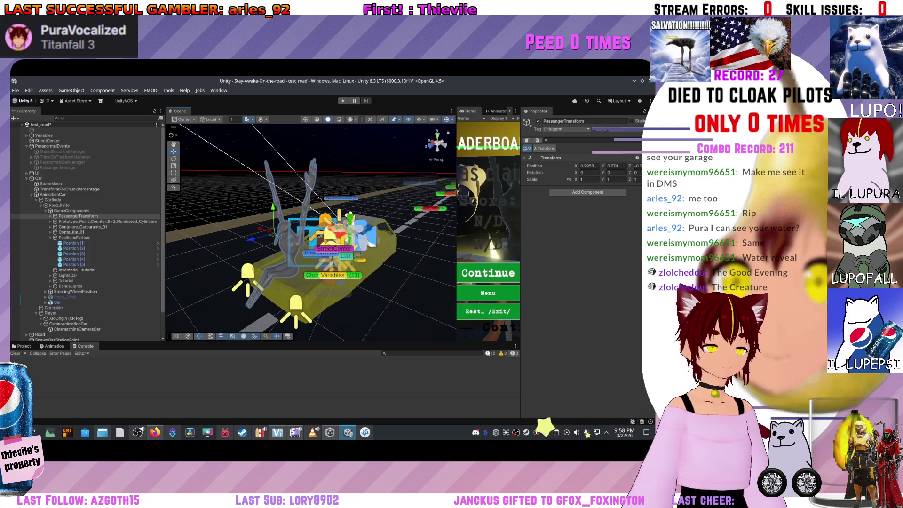
- Deactivate PassangerTransform to hide the mannequin, then select ShopUi under the Ui group
scroll(310, 233, "up", 3)
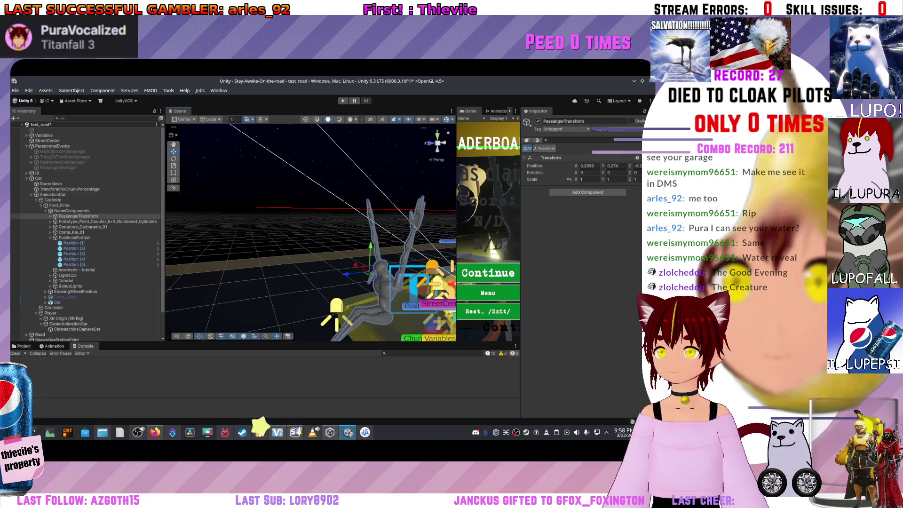
key("alt+shift+a")
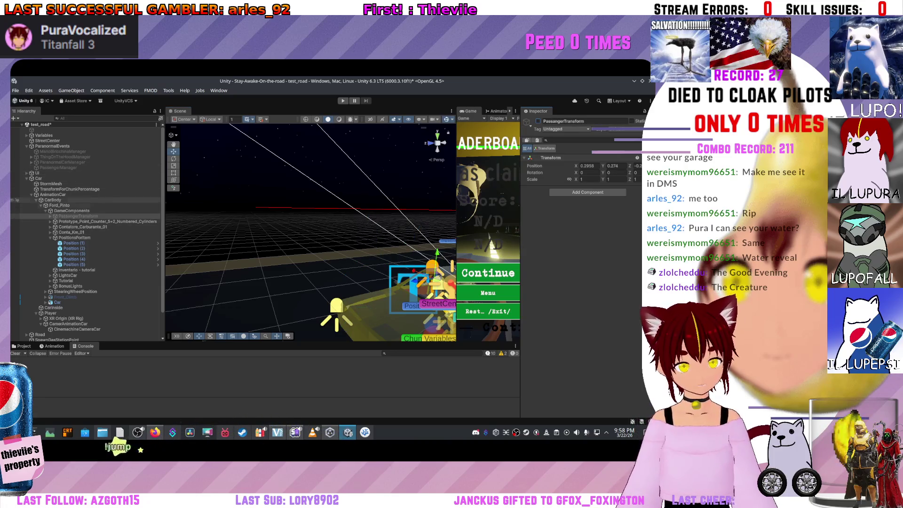
left_click(27, 173)
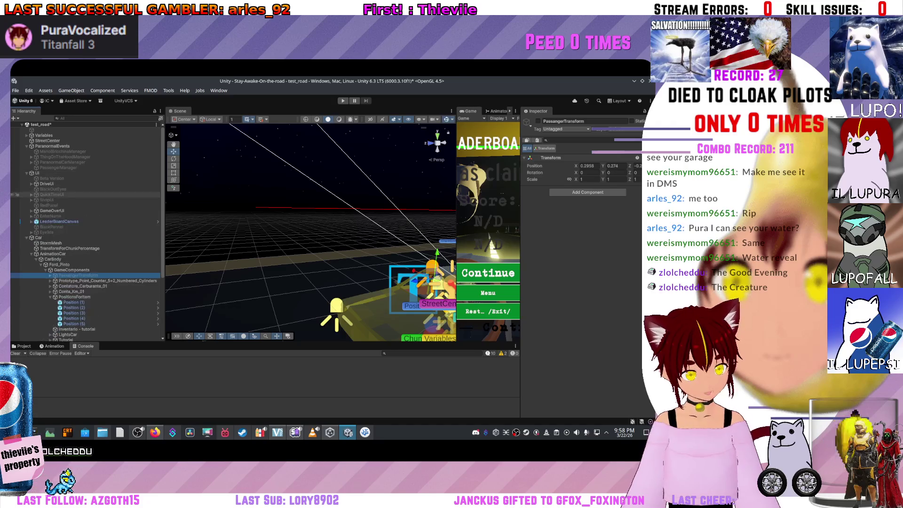
left_click(47, 200)
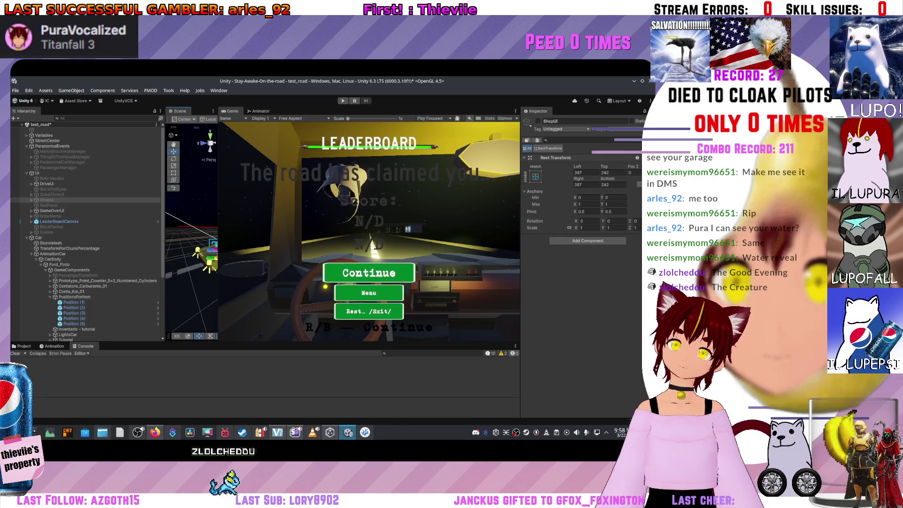
- Reactivate ShopUi and look over the LeaderBoard text's Inspector settings
key("alt+shift+a")
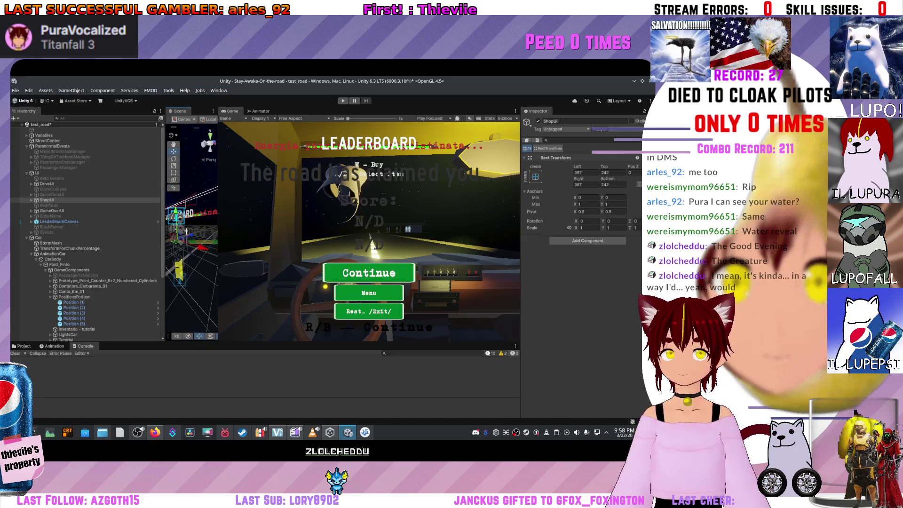
left_click(186, 213)
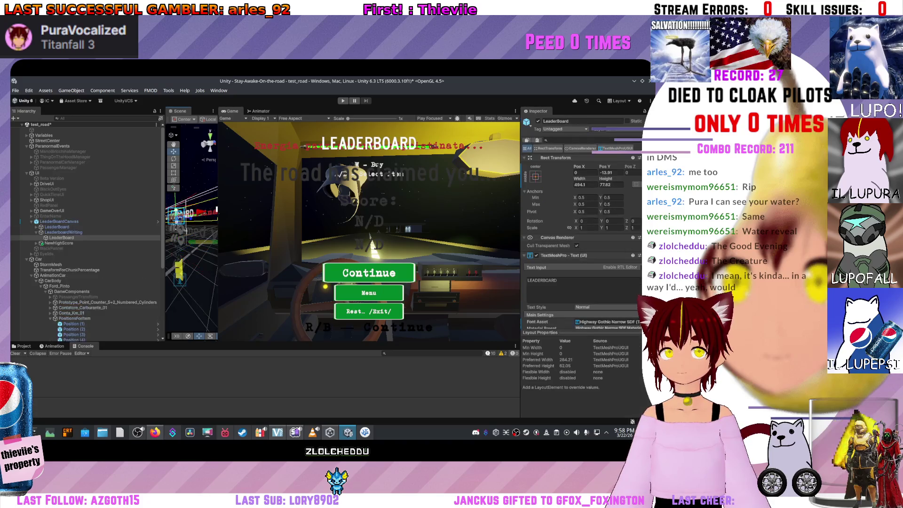
scroll(580, 221, "down", 10)
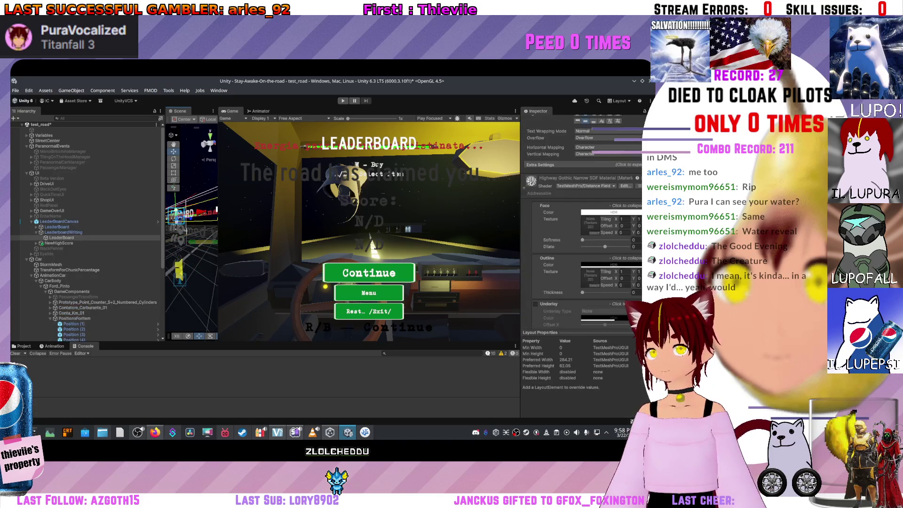
scroll(581, 221, "up", 3)
scroll(580, 221, "up", 5)
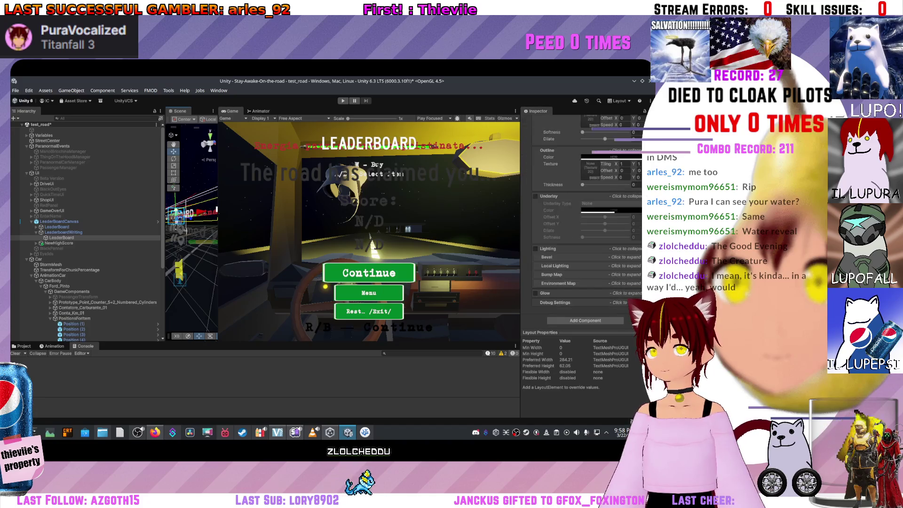
scroll(580, 235, "up", 5)
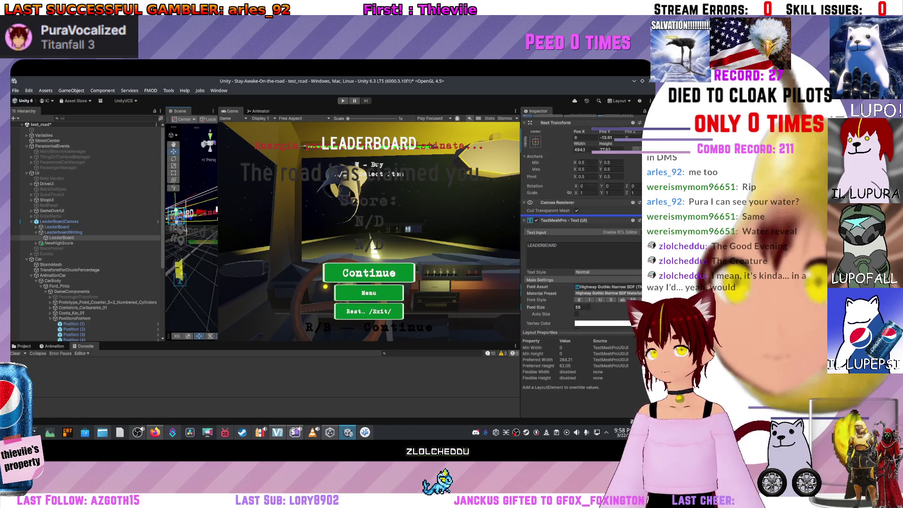
scroll(580, 235, "down", 2)
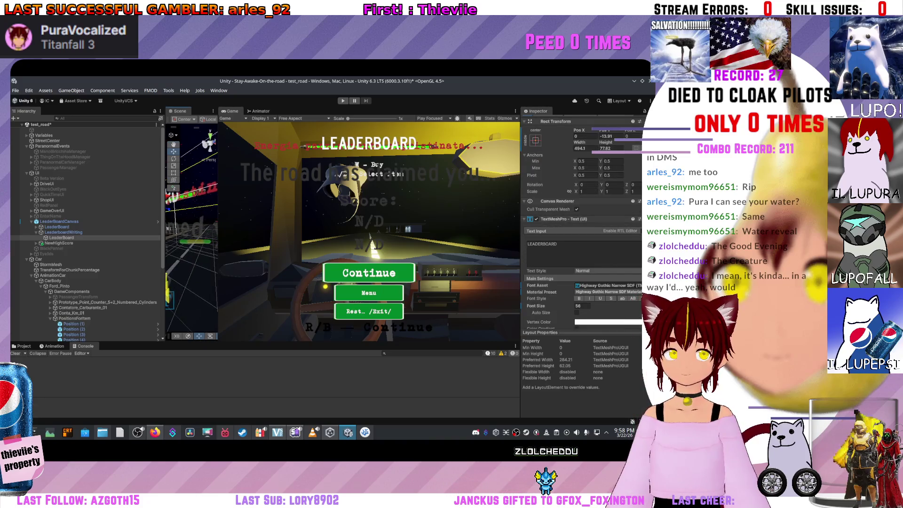
- Select Riposando and open its string table from the Localize String Event component
left_click(190, 193)
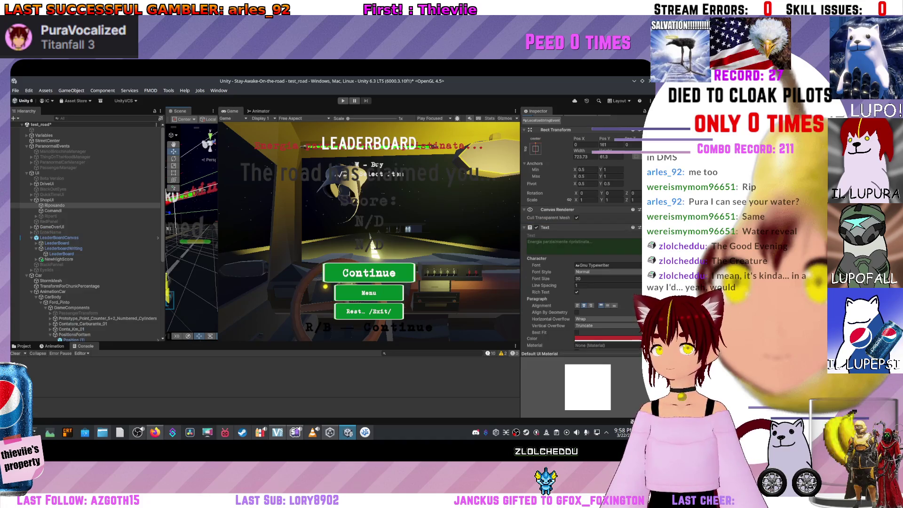
scroll(581, 235, "down", 8)
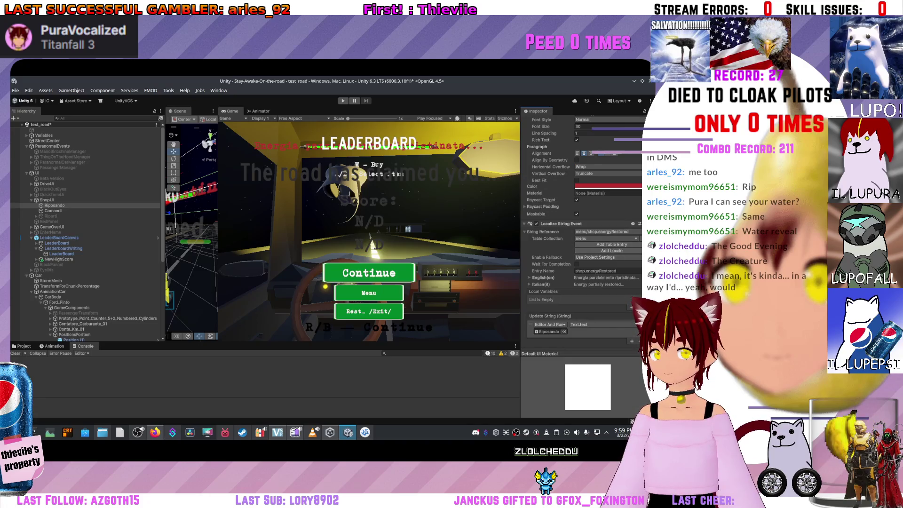
left_click(607, 231)
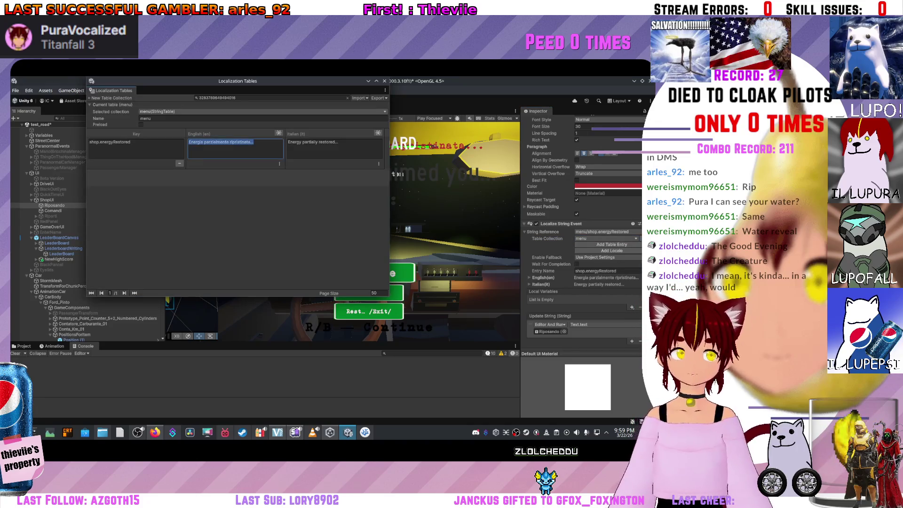
- Keep the collection as menu, close Localization Tables, and show the Project's Assets folder
left_click(262, 111)
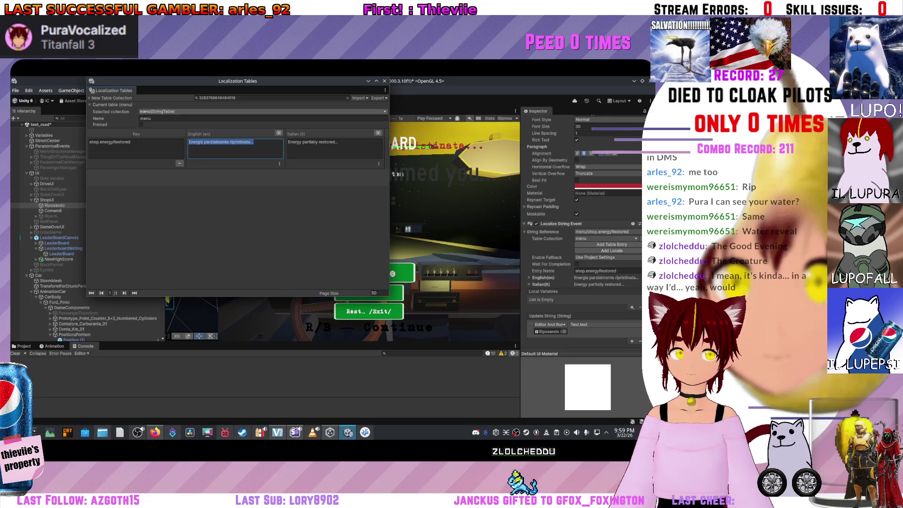
left_click(263, 118)
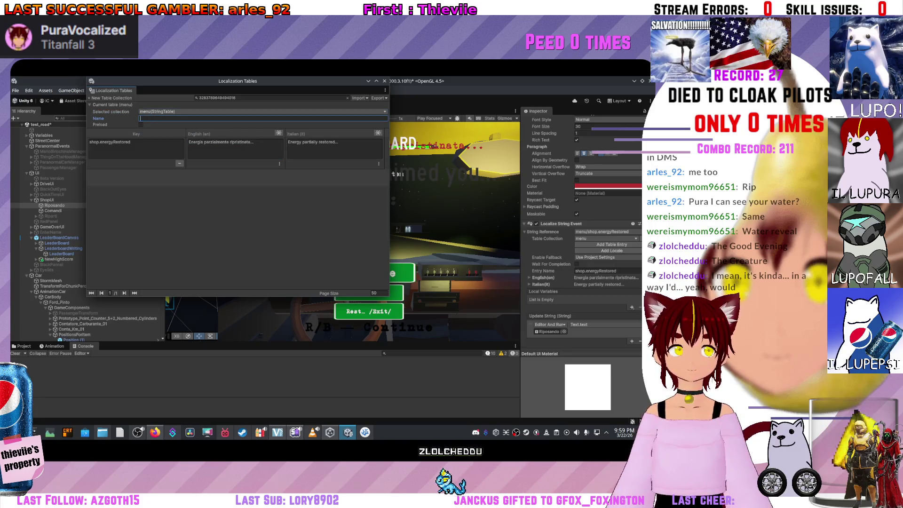
key("ctrl+z")
key("ctrl+z")
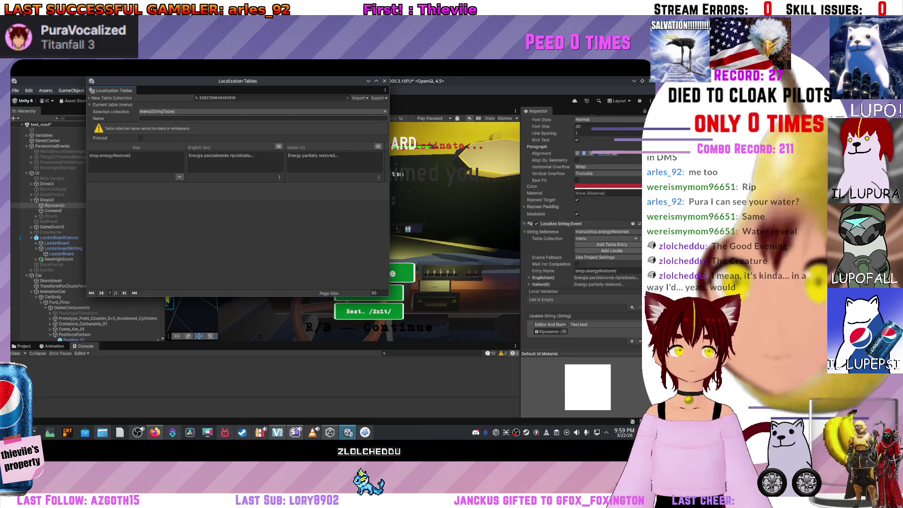
left_click(263, 111)
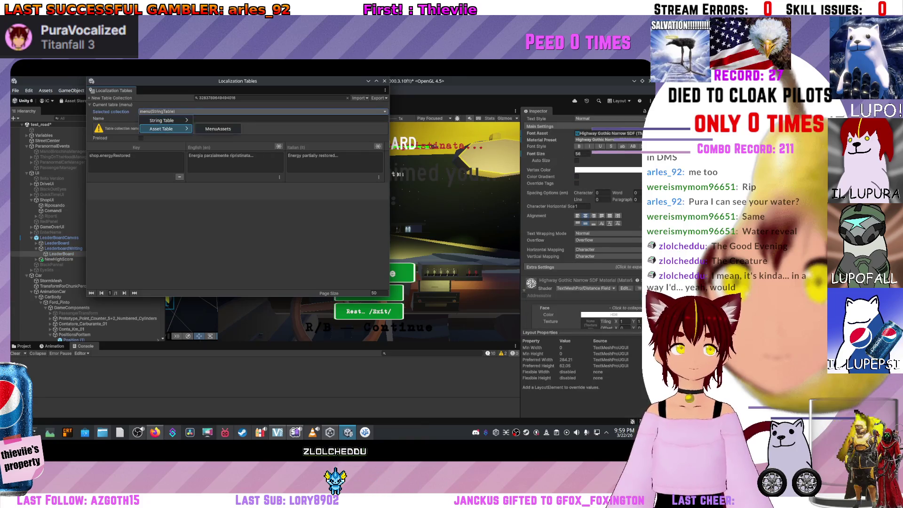
mouse_move(164, 120)
left_click(211, 129)
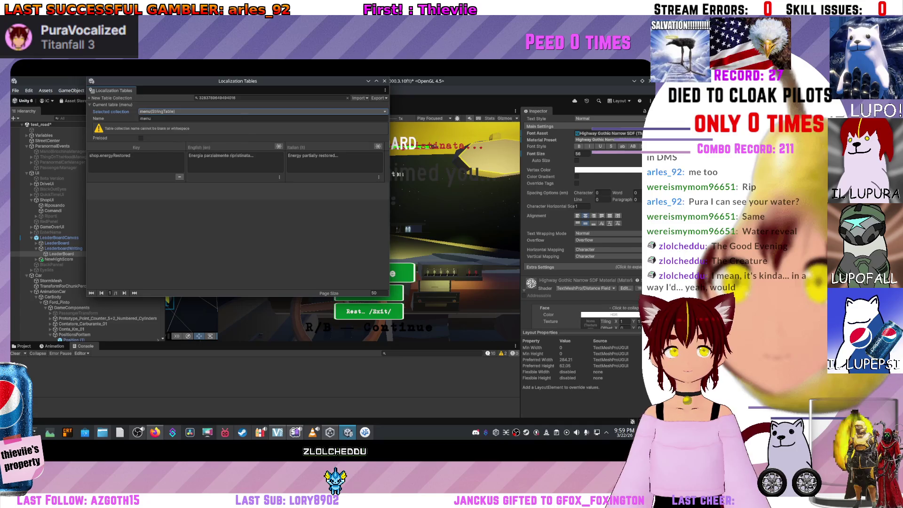
left_click(112, 104)
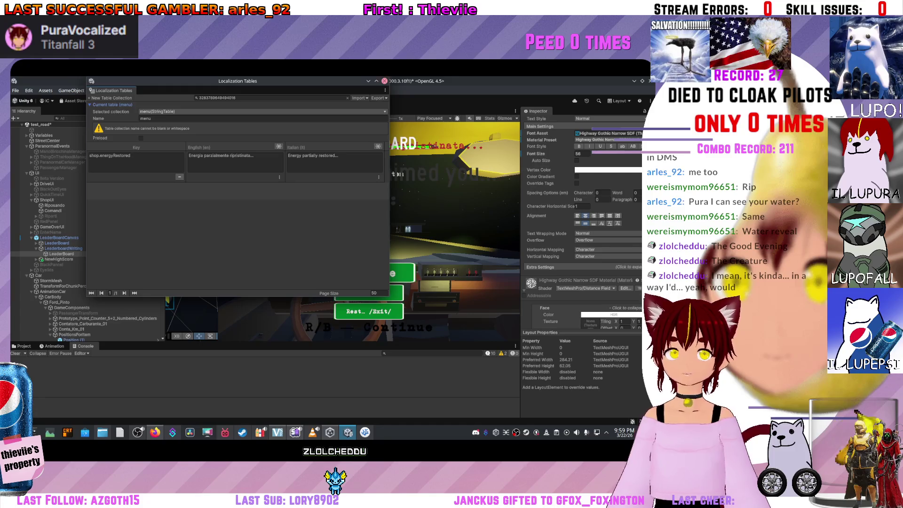
left_click(384, 81)
left_click(23, 346)
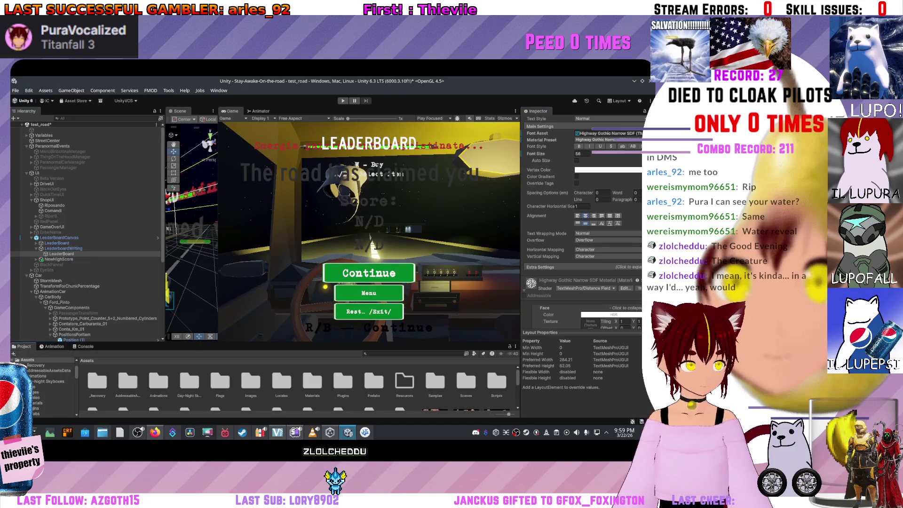
- Open Locales > menu, load the menu String Table Collection, and select shop.energyRestored's English cell
double_click(281, 381)
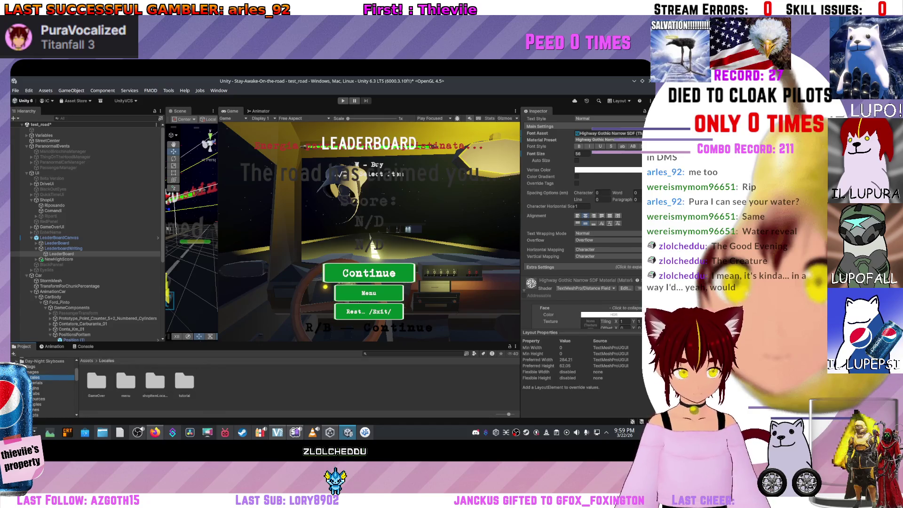
double_click(126, 381)
left_click(155, 382)
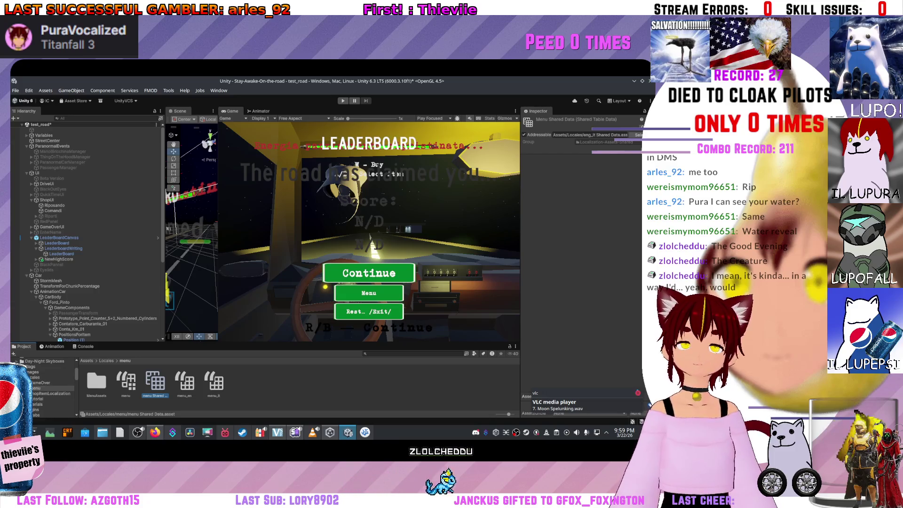
left_click(125, 382)
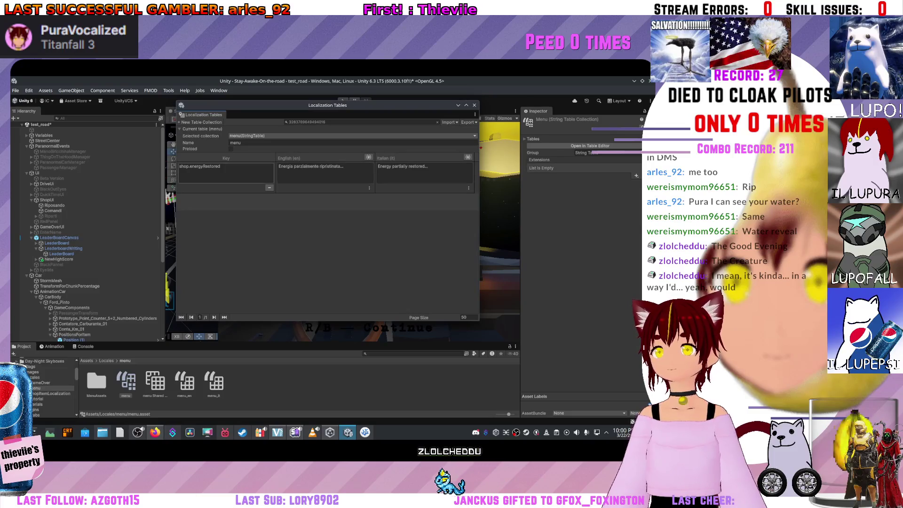
left_click(325, 173)
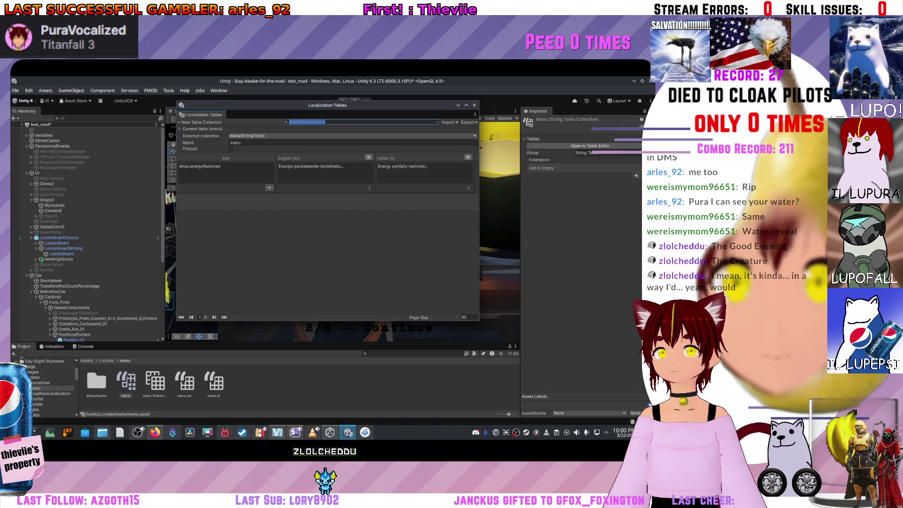
- Clear the table filter and make the Italian cell read 'Energia parzialmente ripristinata...'
key("BackSpace")
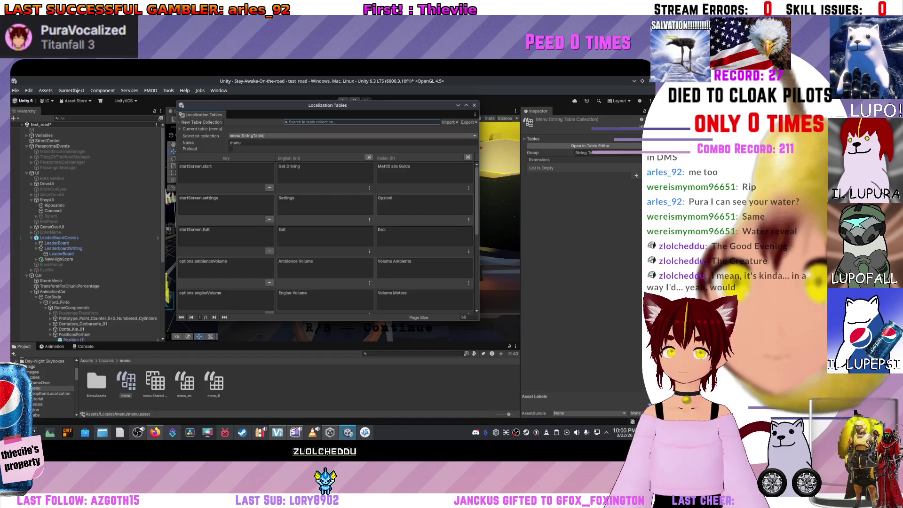
scroll(328, 238, "down", 10)
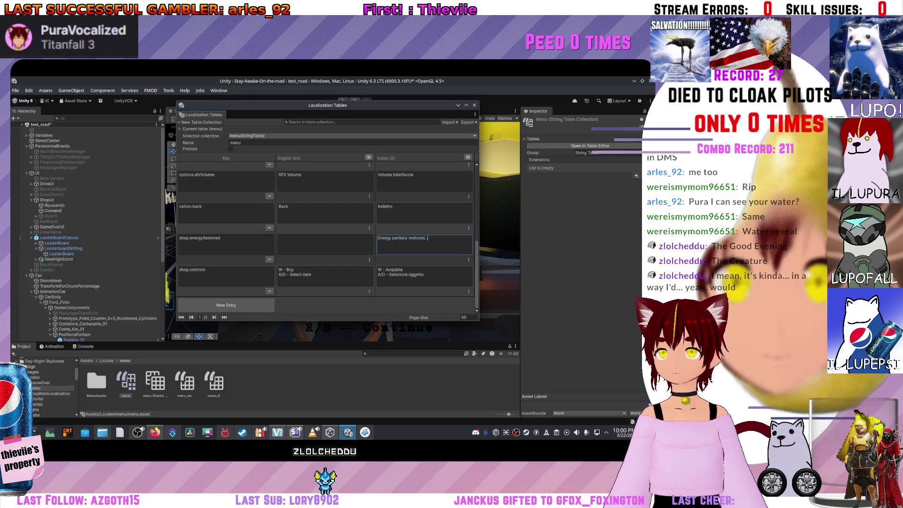
key("Return")
type("Energia parzialmente ripristinata...")
key("Home")
key("shift+Up")
key("ctrl+x")
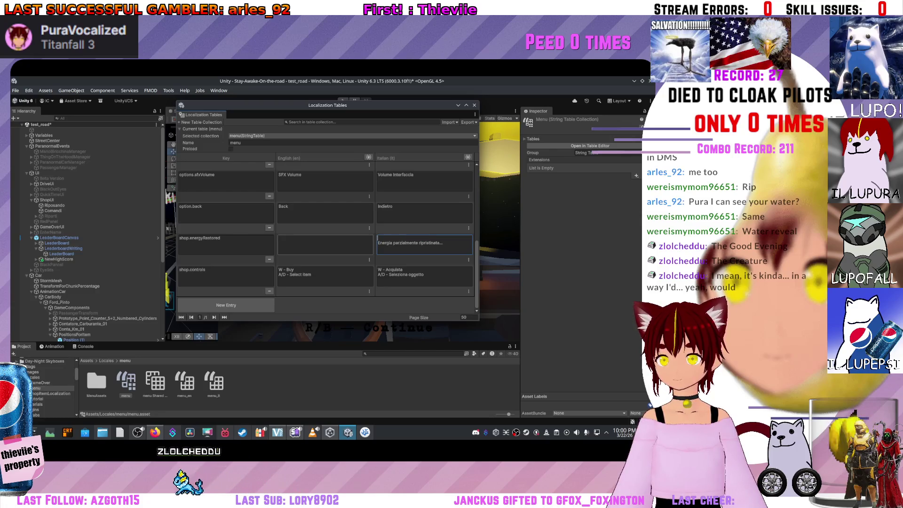
- Paste 'Energy partially restored...' into the shop.energyRestored English cell
key("shift+Tab")
key("ctrl+v")
key("Tab")
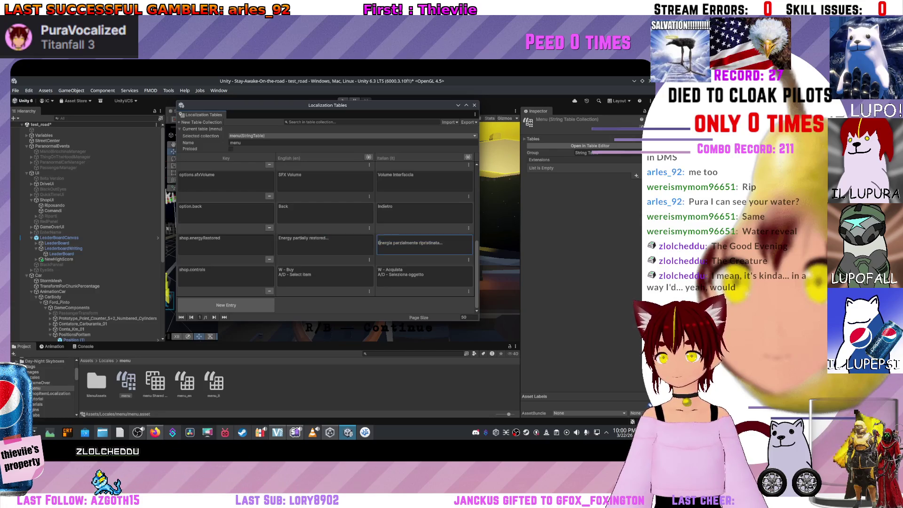
scroll(326, 235, "up", 1)
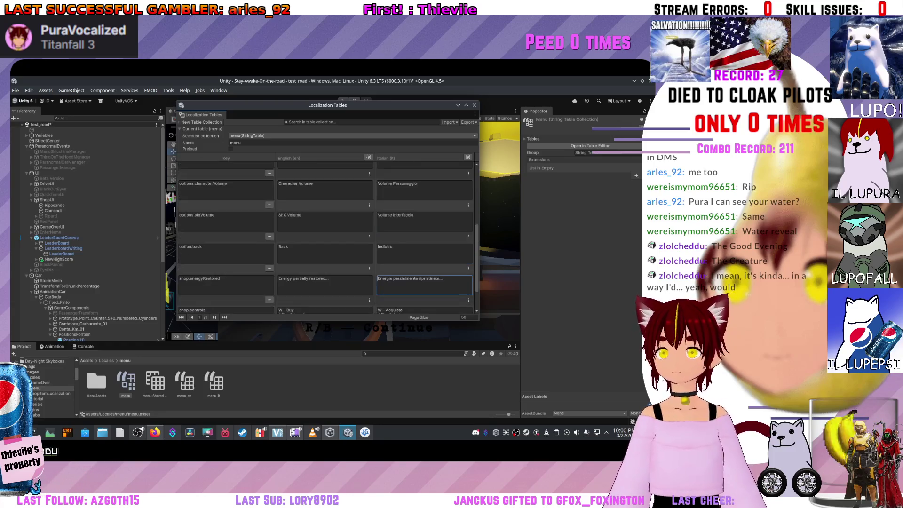
scroll(324, 241, "up", 1)
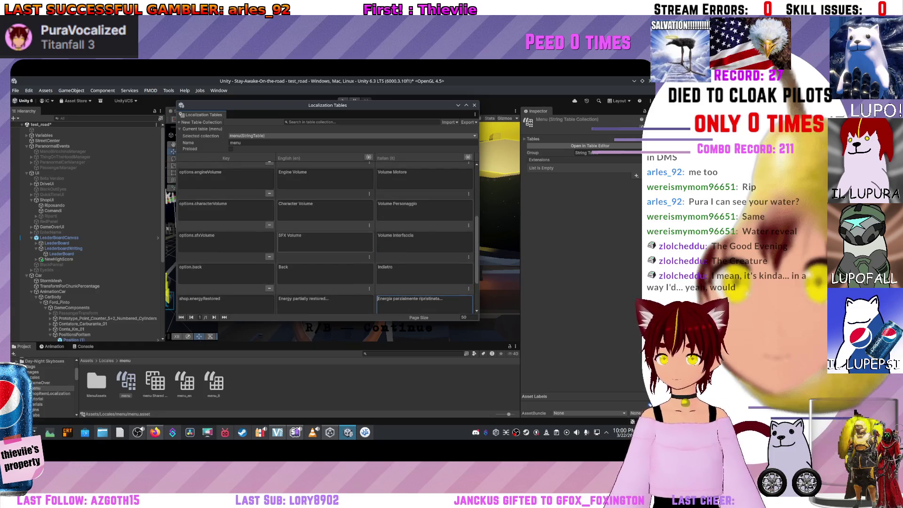
scroll(423, 242, "up", 1)
scroll(326, 235, "up", 2)
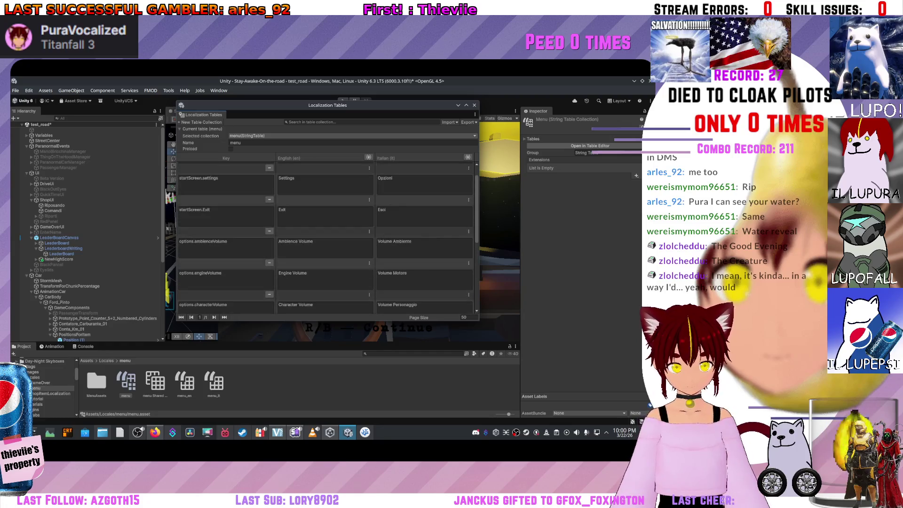
scroll(325, 244, "up", 1)
scroll(325, 235, "down", 6)
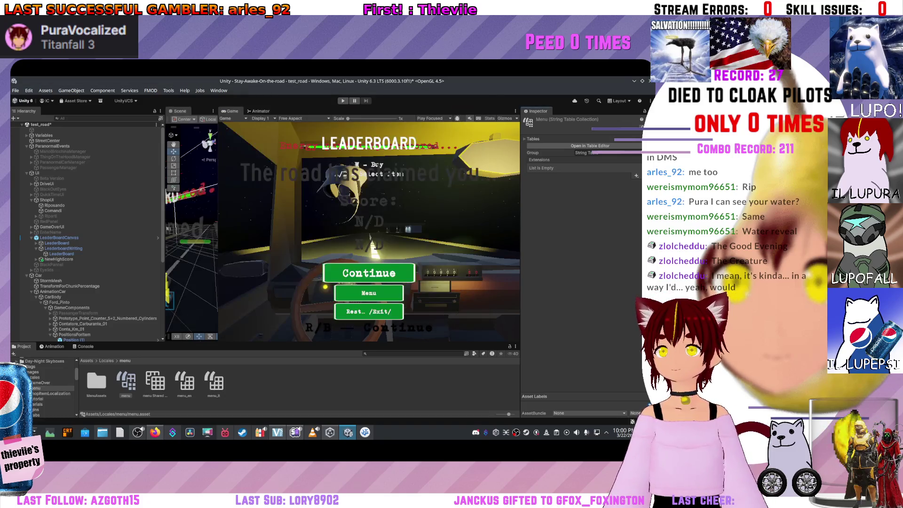
- Widen the Scene view and fly the camera into the gas-station shop
left_click_drag(218, 226, 487, 226)
scroll(325, 232, "up", 3)
scroll(326, 232, "up", 3)
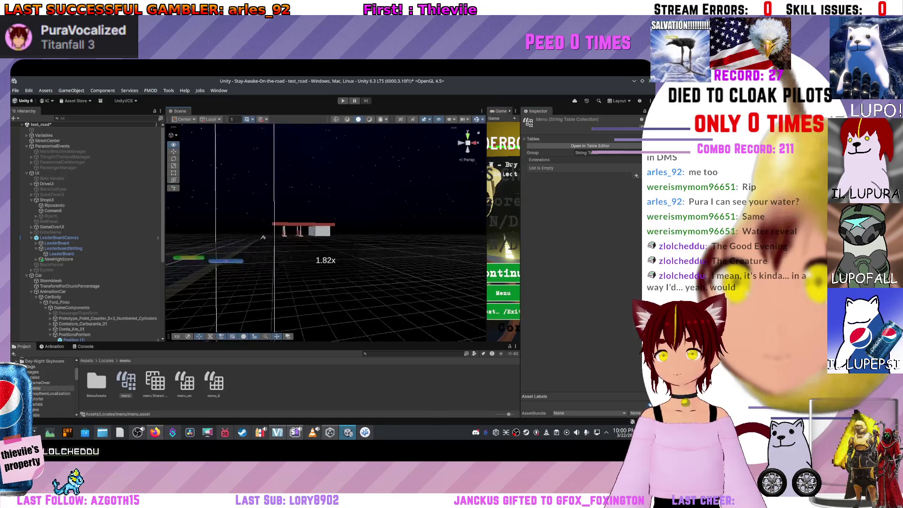
key("w")
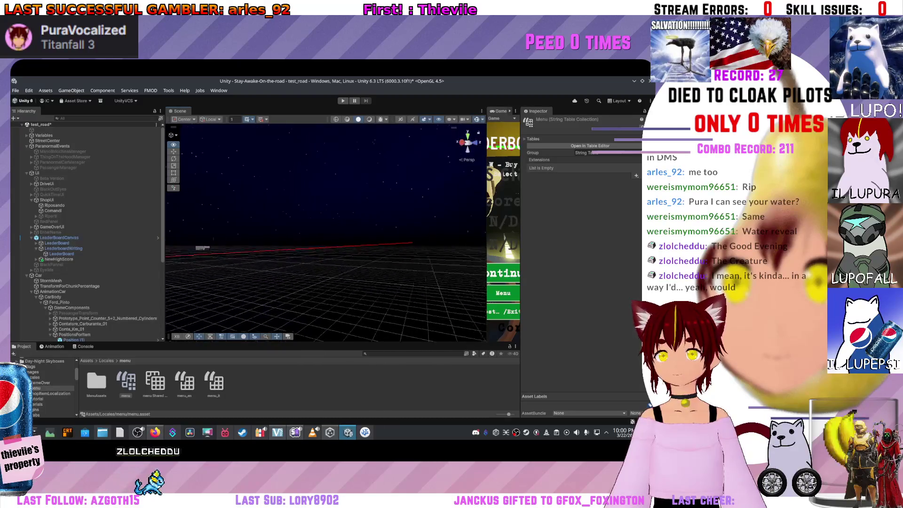
key("w")
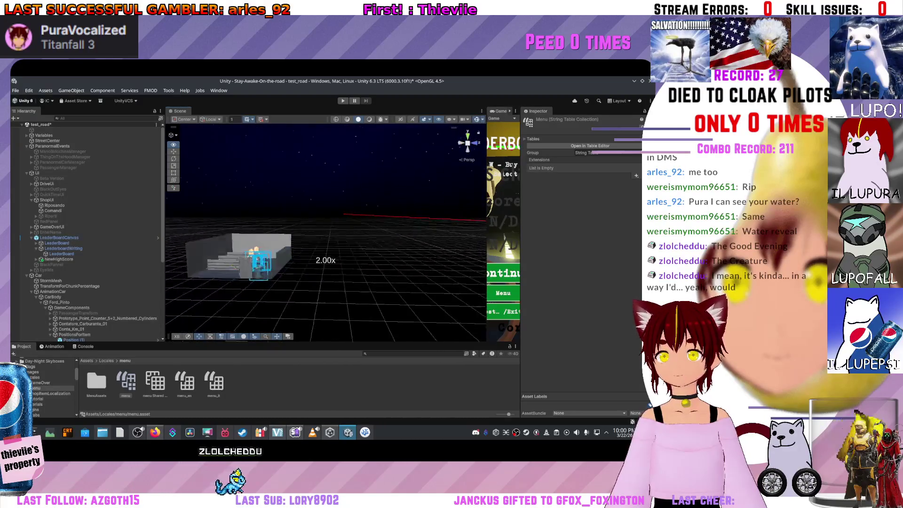
key("w")
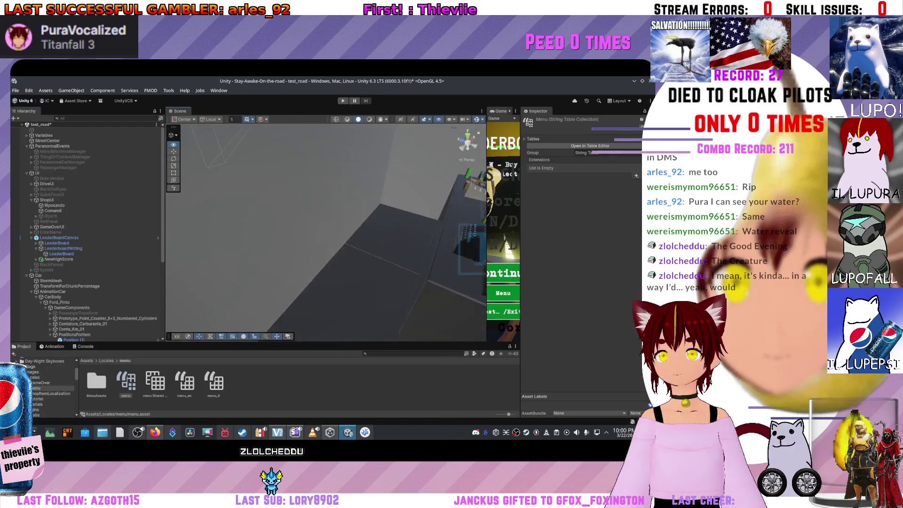
key("w")
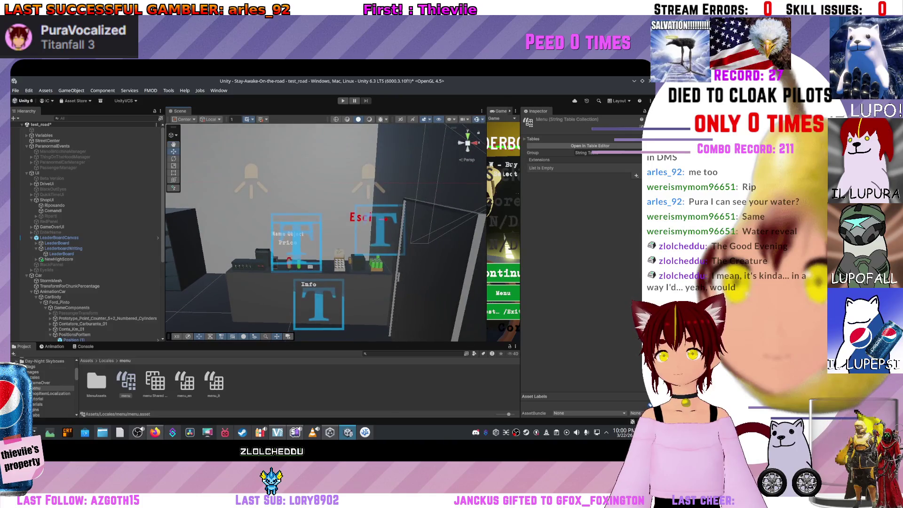
- Select and frame the red Esci text, showing its shopItems Localize String Event
left_click(288, 233)
left_click(288, 234)
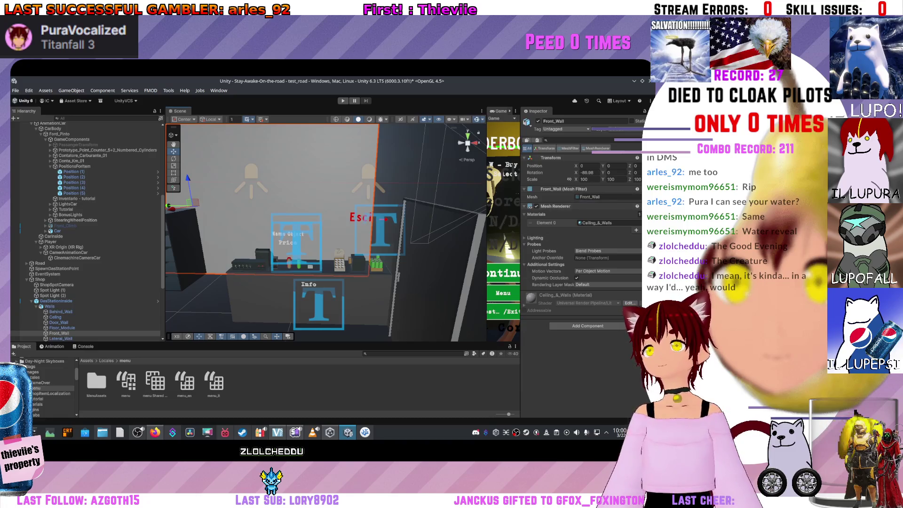
left_click(384, 218)
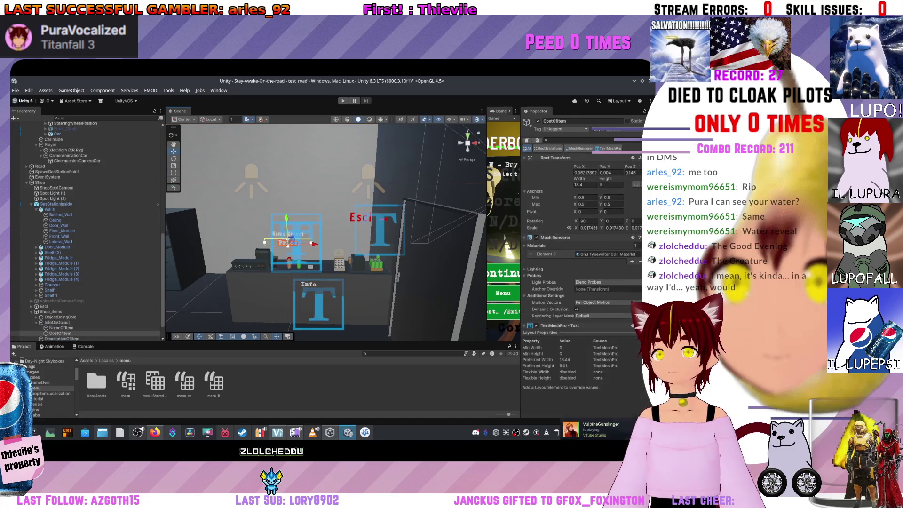
scroll(580, 235, "down", 5)
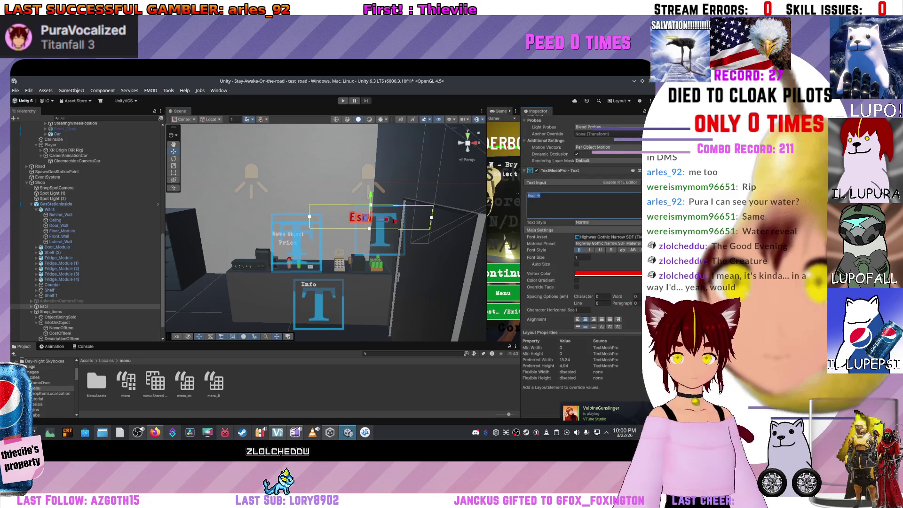
key("f")
scroll(581, 235, "down", 1)
scroll(582, 225, "down", 4)
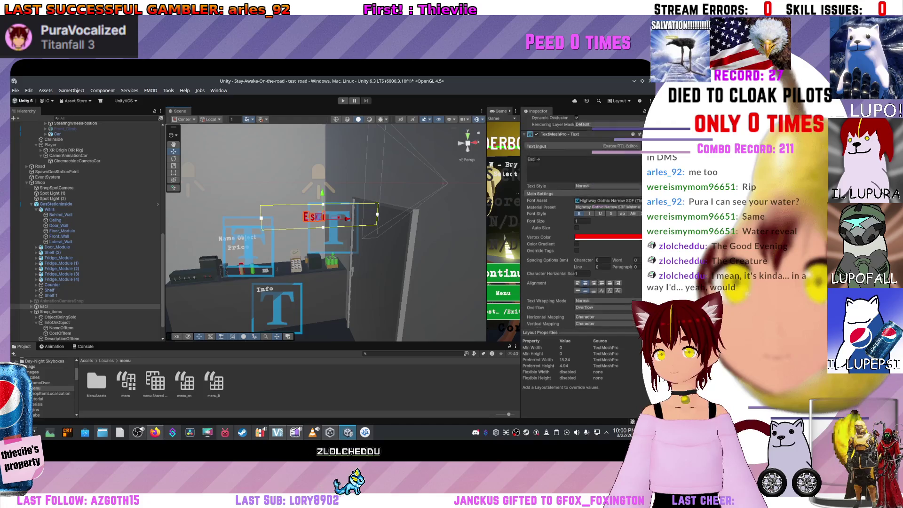
scroll(582, 225, "down", 1)
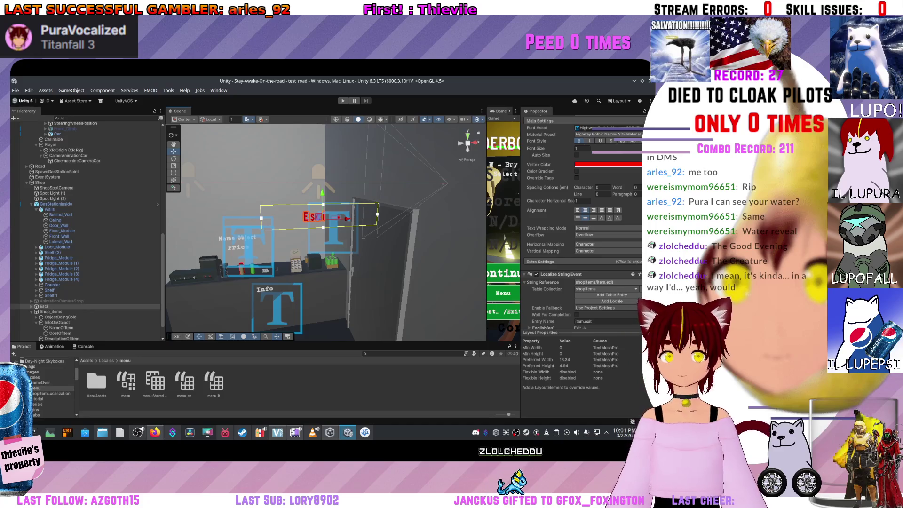
left_click_drag(325, 230, 273, 235)
scroll(324, 230, "down", 10)
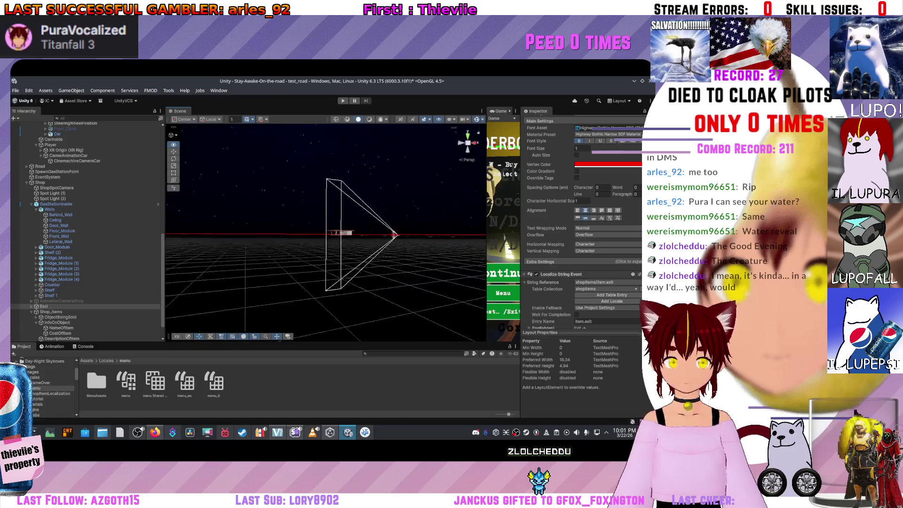
- Frame the leaderboard text, then select road chunk Cube (1) and Riposando
key("w")
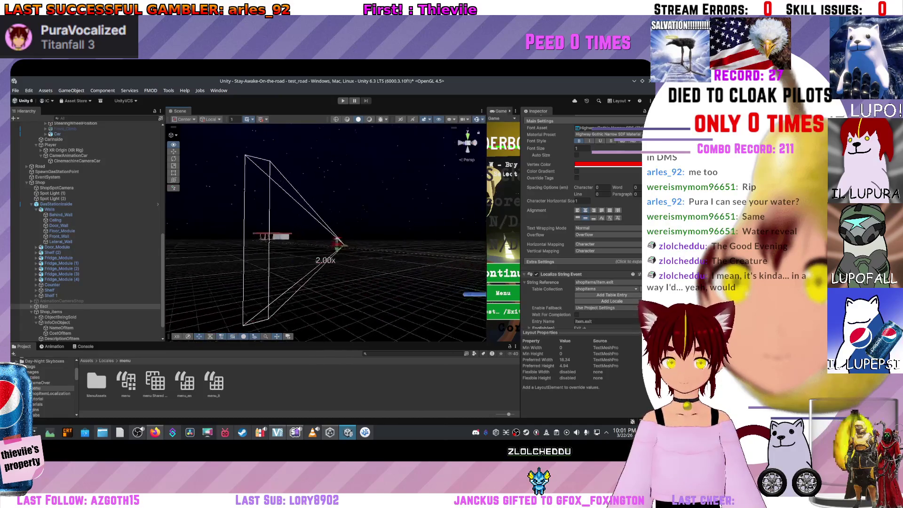
key("f")
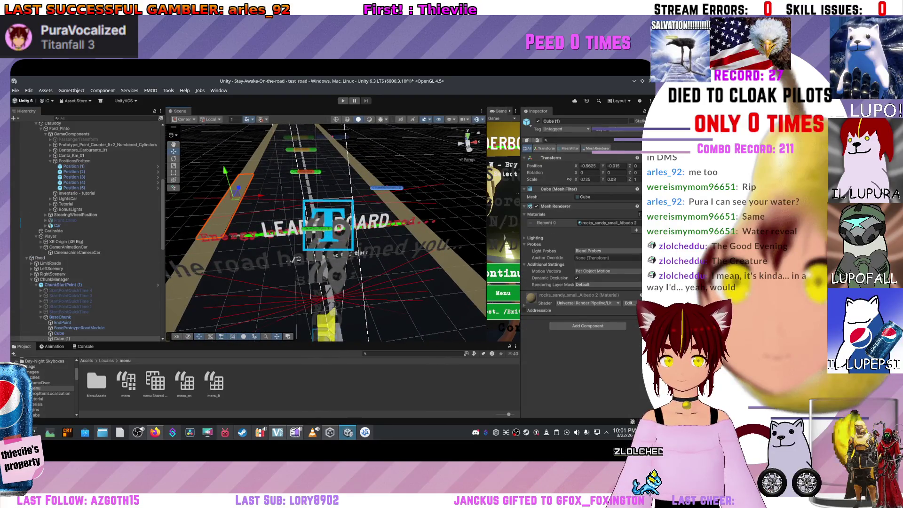
left_click(193, 282)
left_click(326, 279)
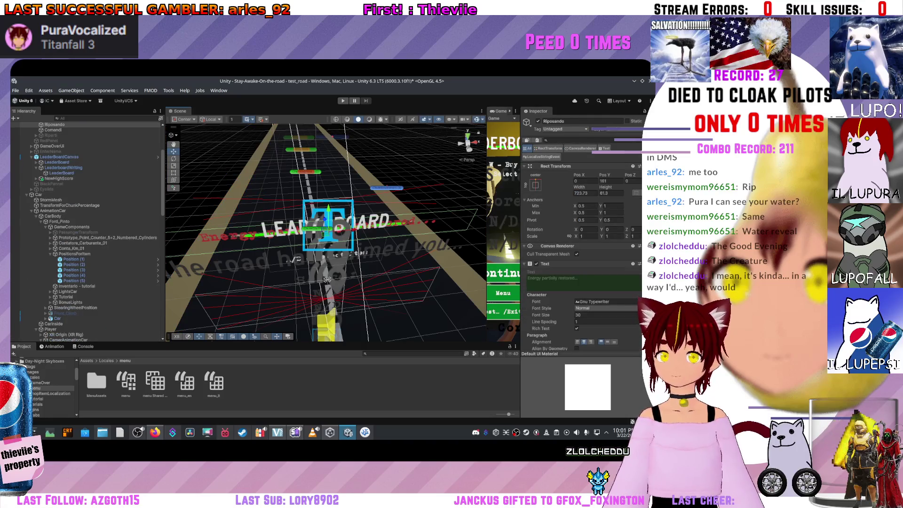
scroll(326, 280, "down", 5)
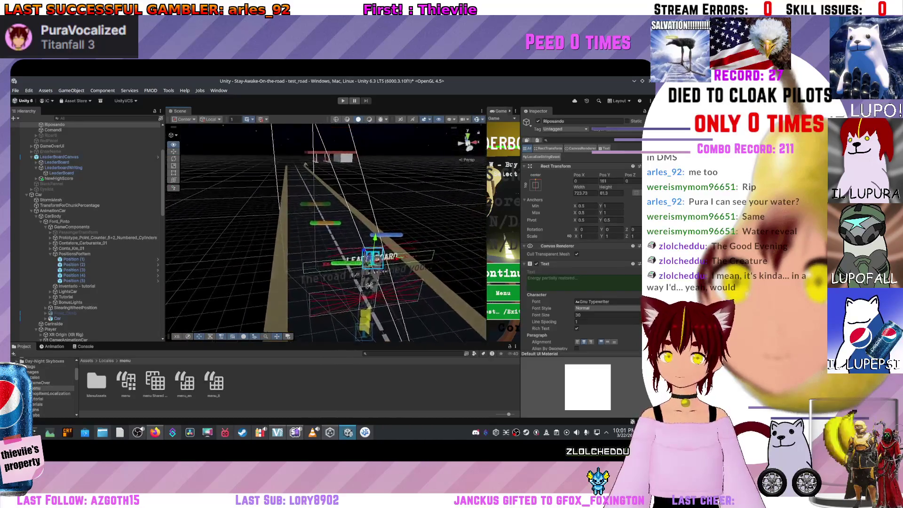
left_click_drag(370, 283, 352, 336)
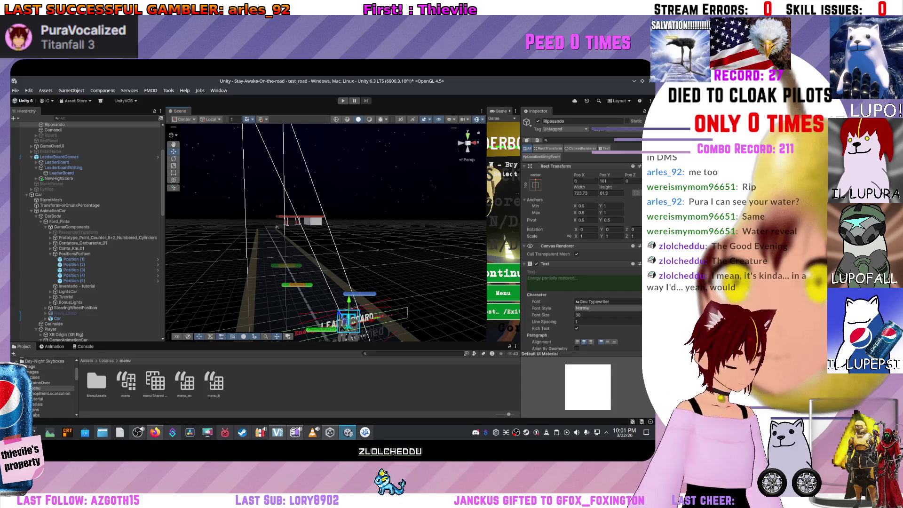
- Orbit the Scene view around the leaderboard and enter Play mode with Ctrl+P
scroll(345, 333, "down", 2)
scroll(325, 233, "up", 3)
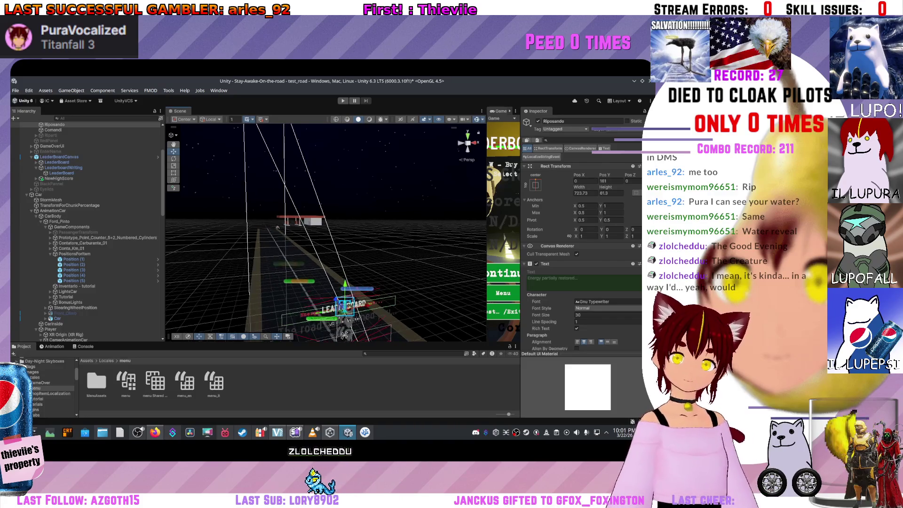
left_click_drag(325, 232, 303, 229)
mouse_move(286, 285)
left_mouse_down()
mouse_move(383, 189)
mouse_move(214, 197)
left_mouse_up()
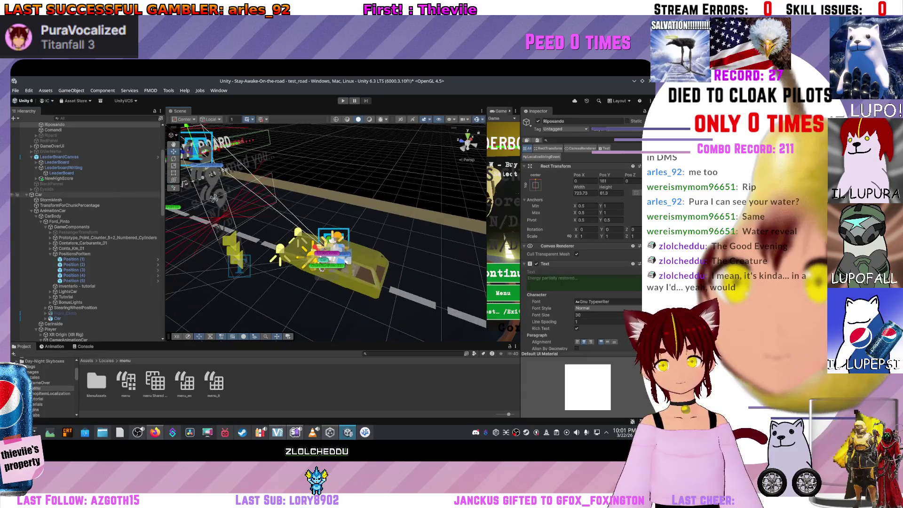
key("ctrl+p")
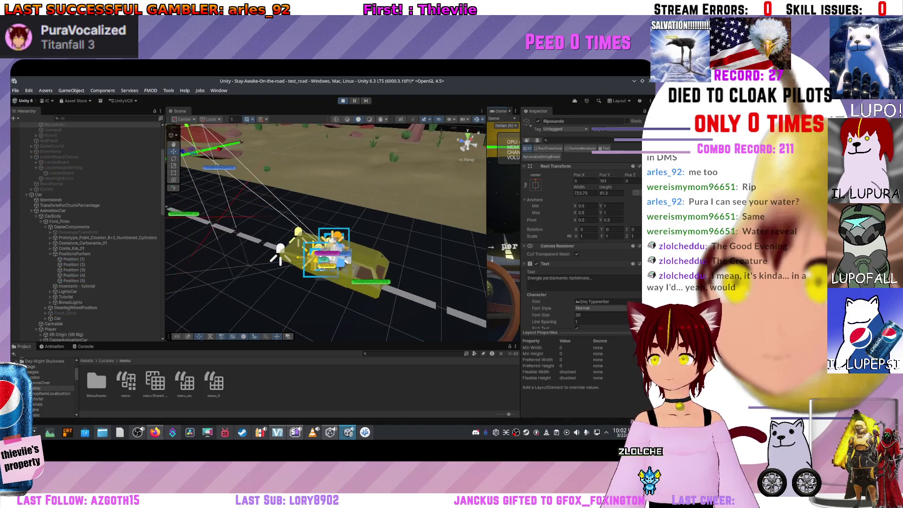
- Widen the Game view, cycle shop items to the Energy Drink, then maximize the view
left_click_drag(486, 225, 250, 226)
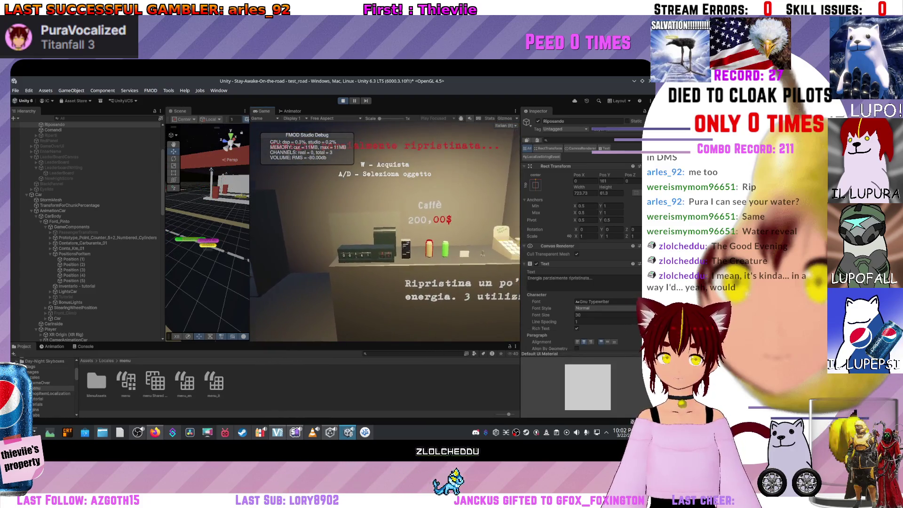
key("d")
key("d")
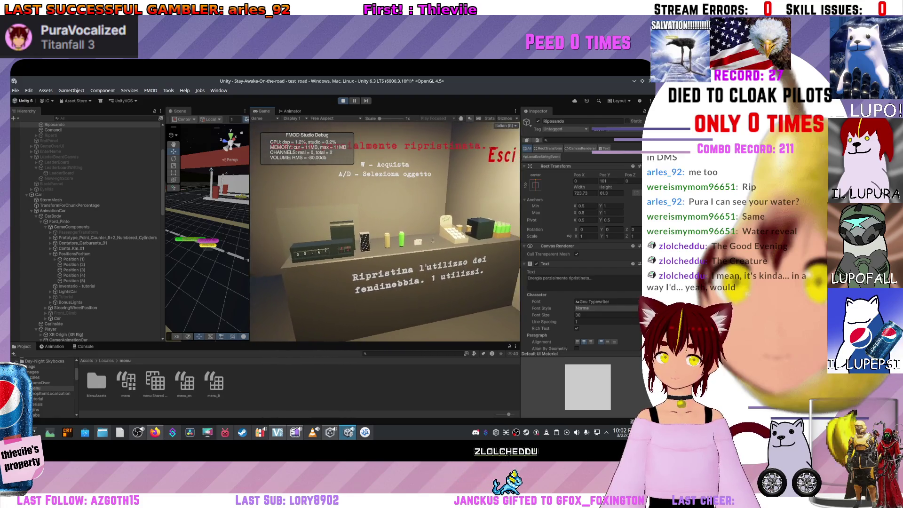
key("d")
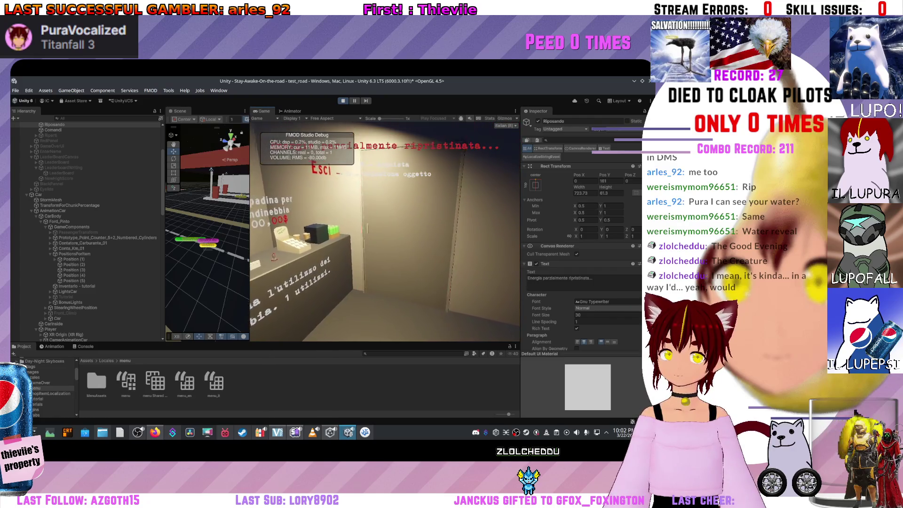
key("a")
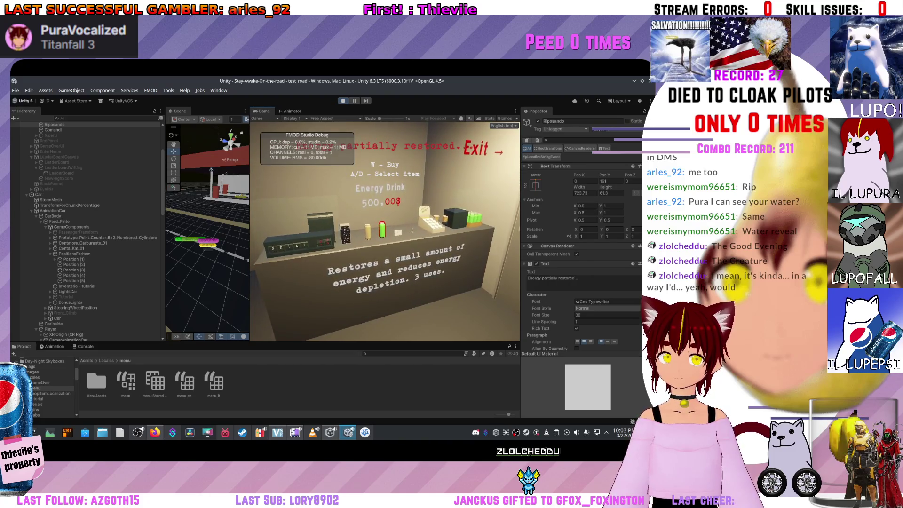
key("shift+space")
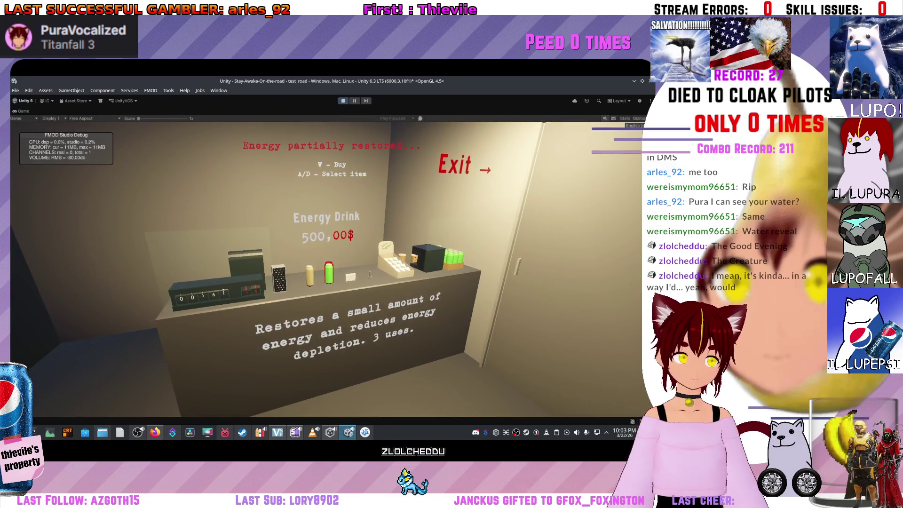
- Switch the game's shop text between English and Italian with the language dropdown
key("l")
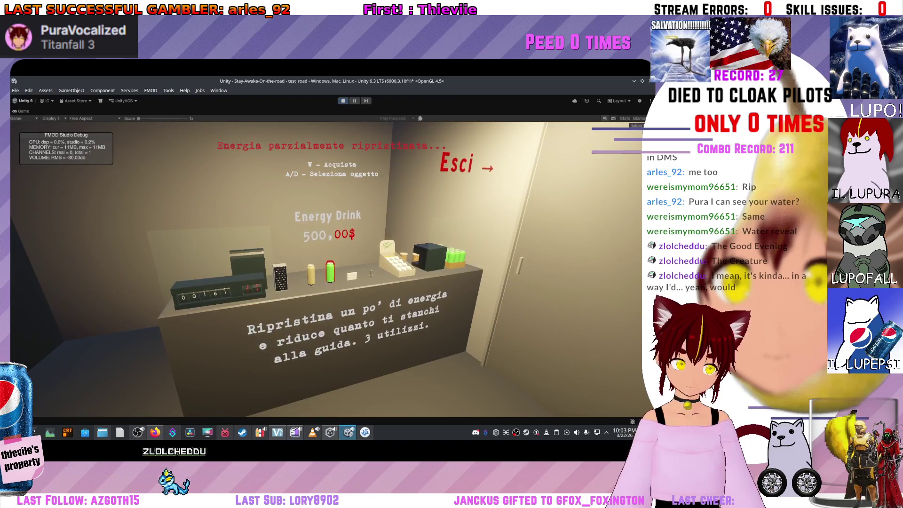
left_click(636, 126)
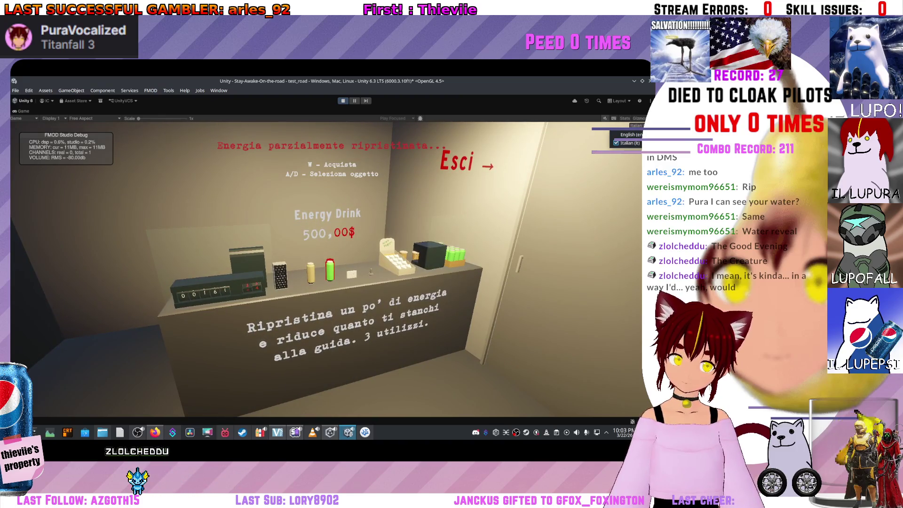
key("Escape")
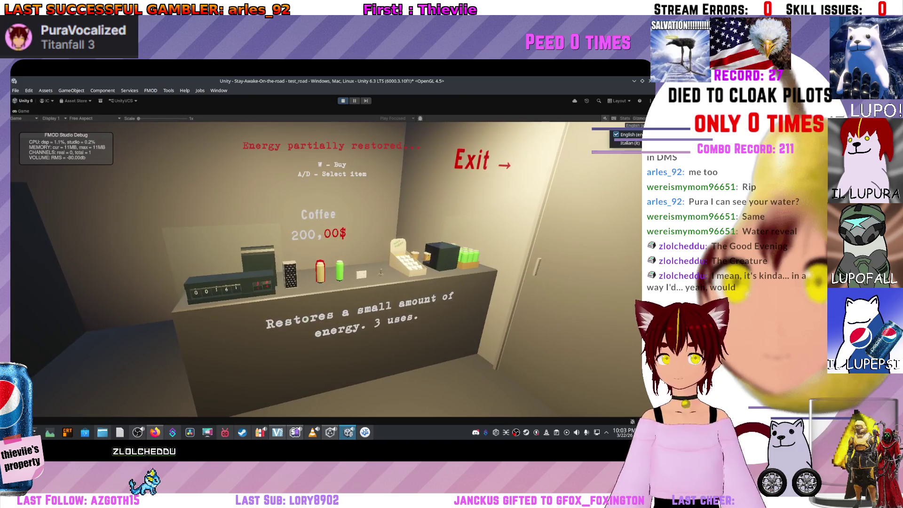
left_click(630, 143)
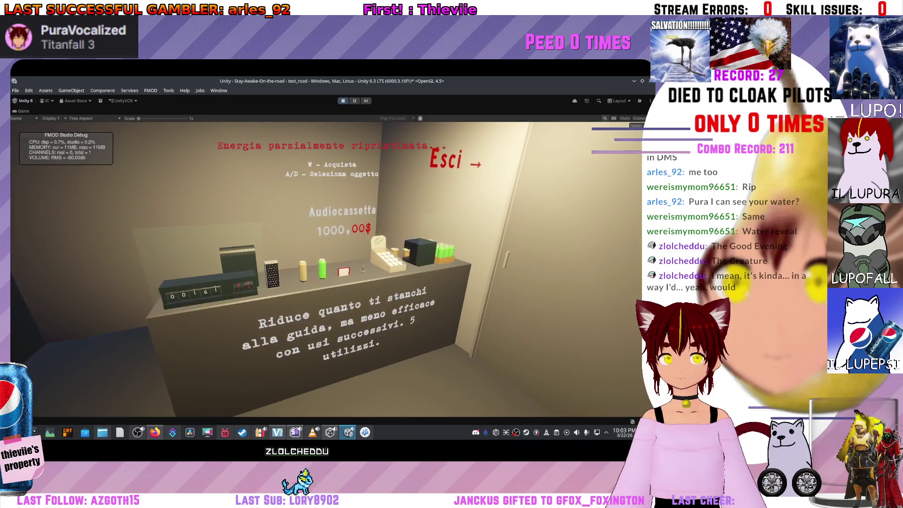
- Cycle to the next shop item, look toward the exit door, then turn back to the counter
key("d")
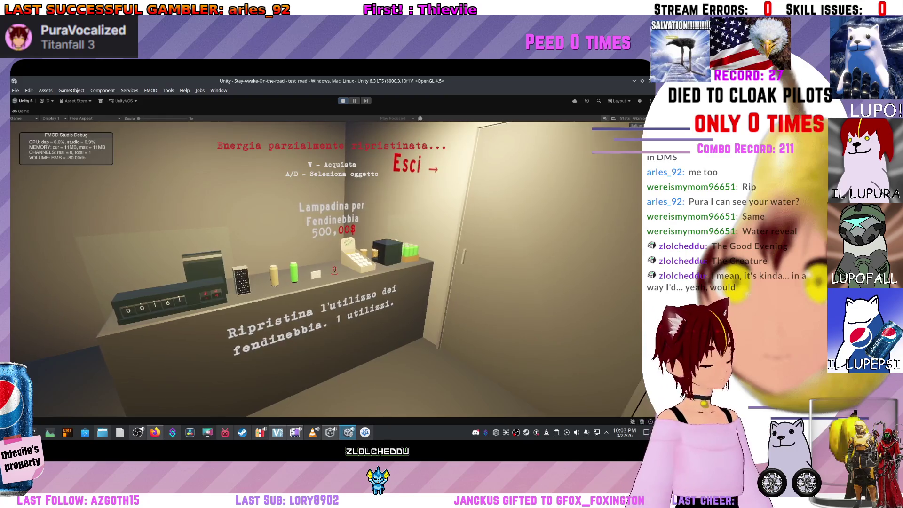
key("d")
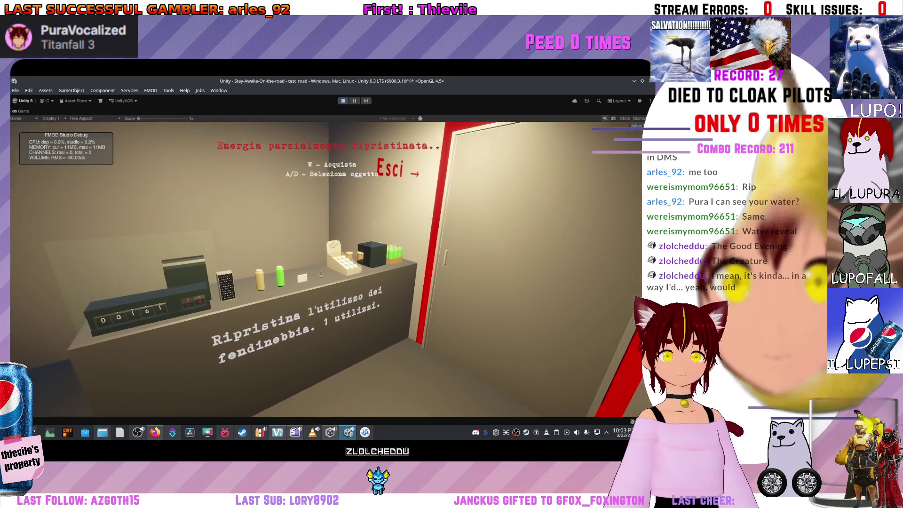
key("a")
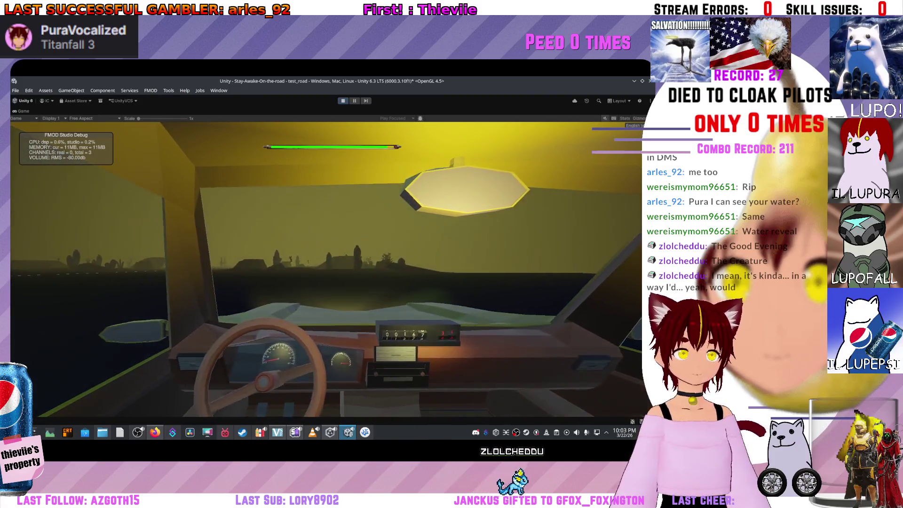
- Restore the full editor layout and select PassengerManager at the top of the Hierarchy
key("shift+space")
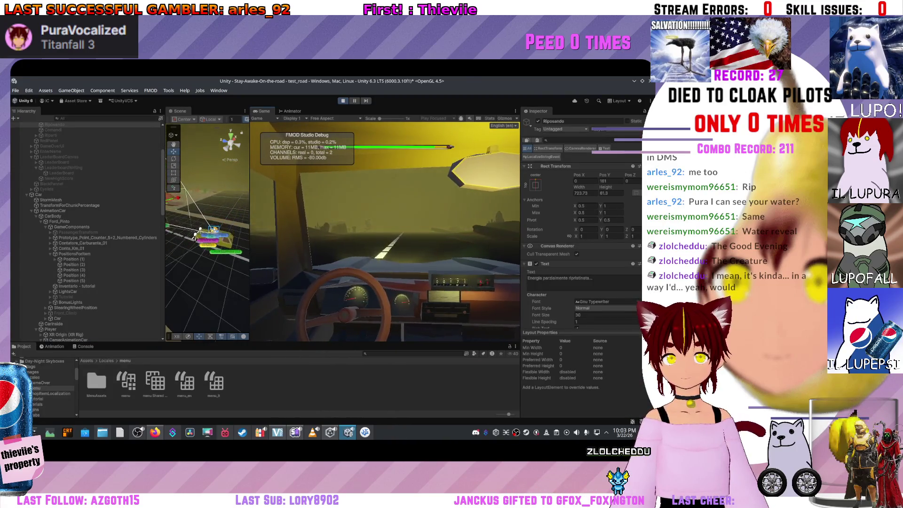
scroll(16, 152, "up", 5)
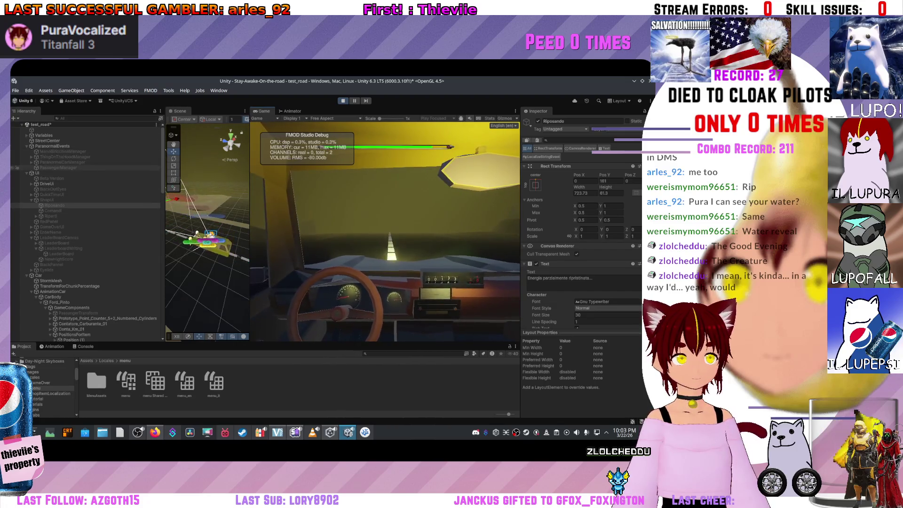
left_click(17, 167)
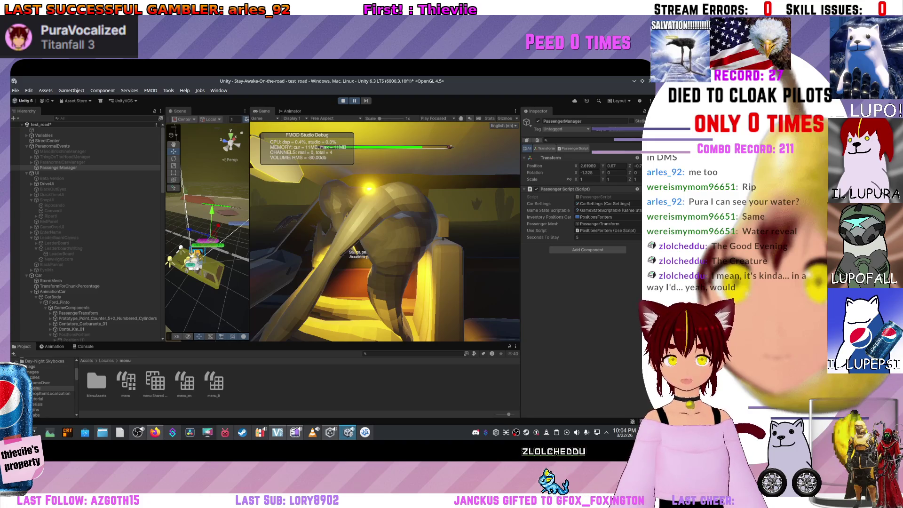
- Enlarge the Scene view, frame Shift_Stick and the creature, then deactivate Retopologized.001
left_click_drag(301, 343, 301, 382)
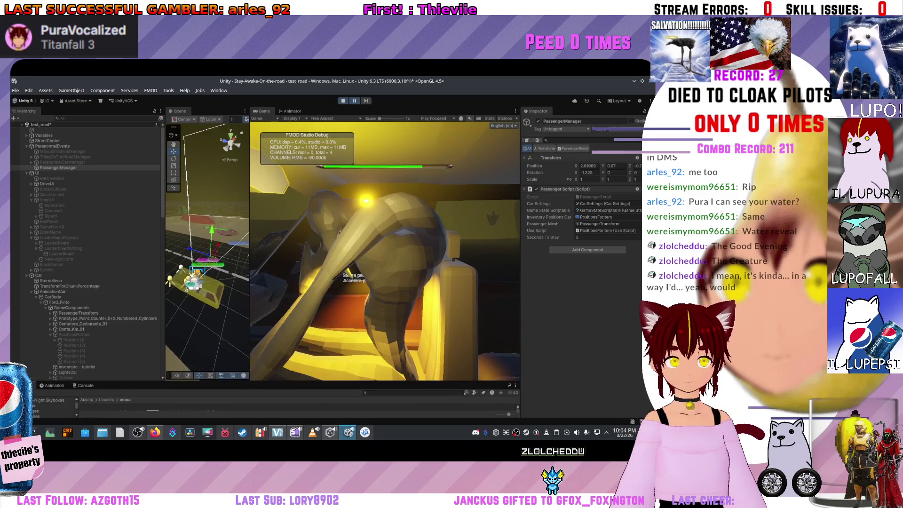
left_click_drag(207, 259, 241, 242)
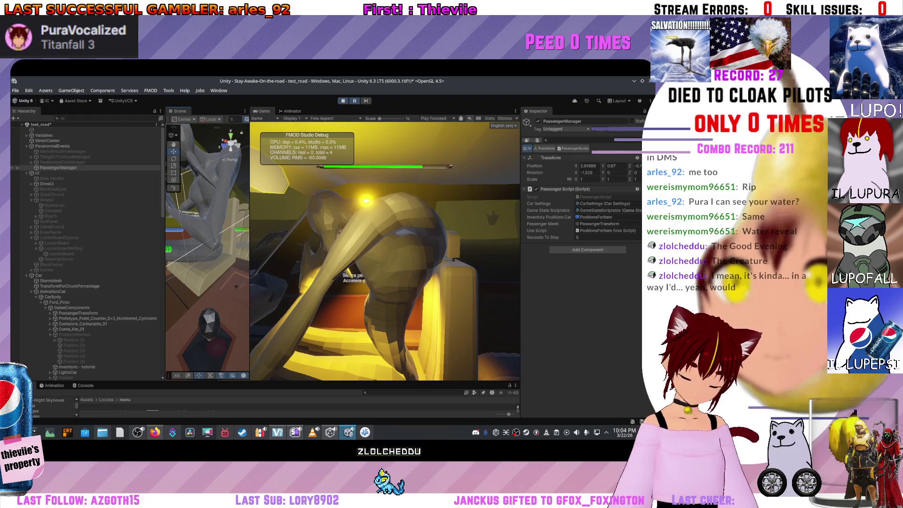
left_click_drag(237, 286, 234, 284)
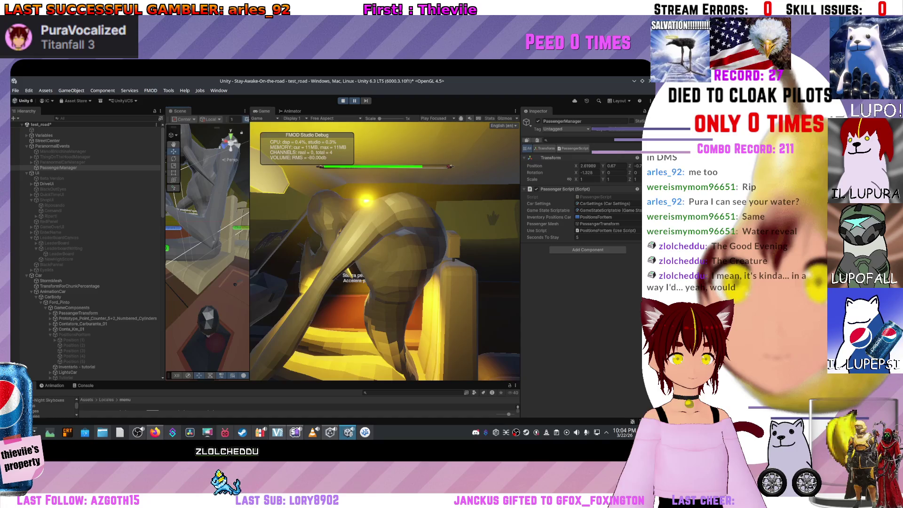
left_click(207, 320)
key("f")
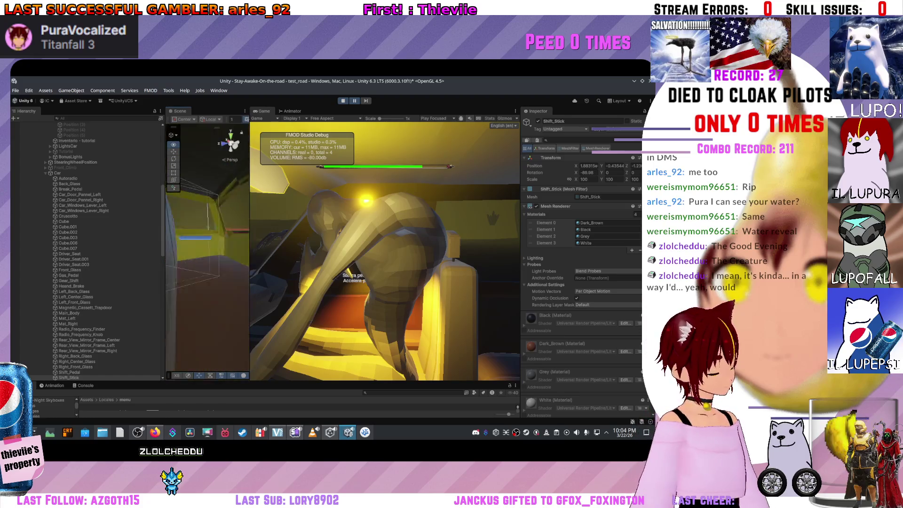
left_click(86, 125)
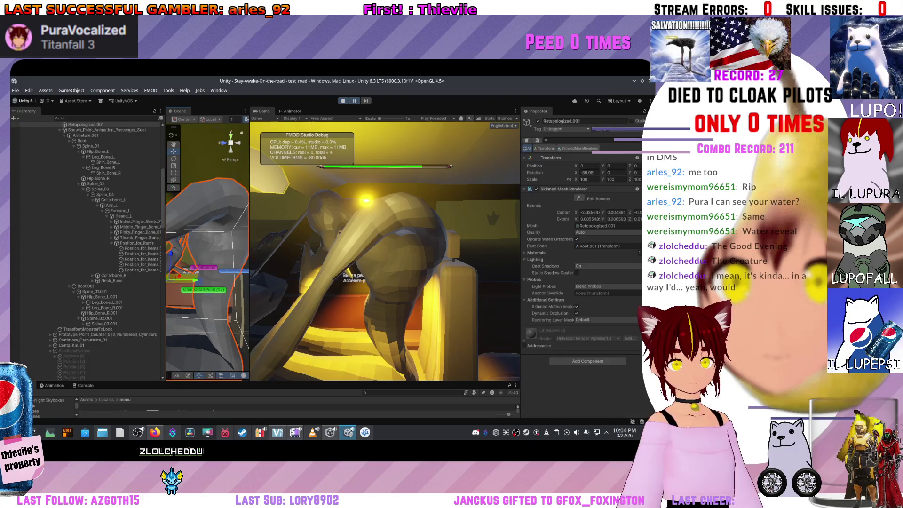
key("f")
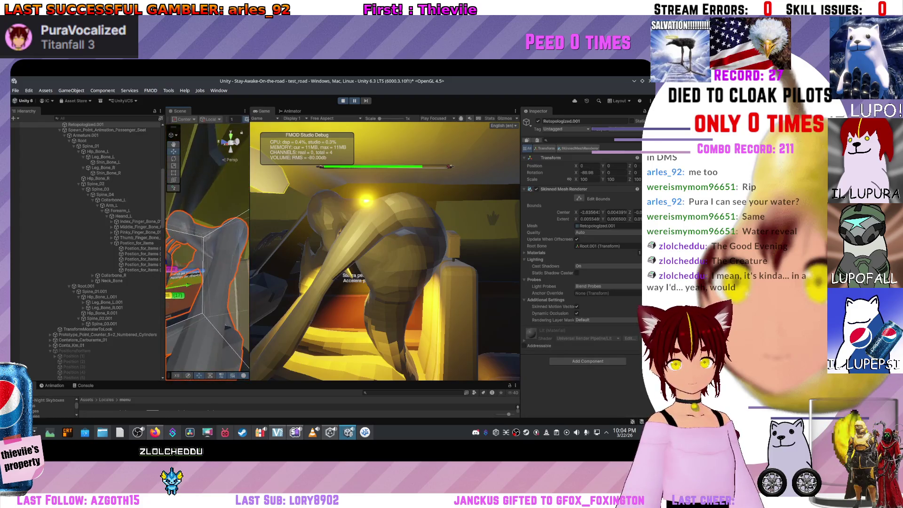
key("alt+shift+a")
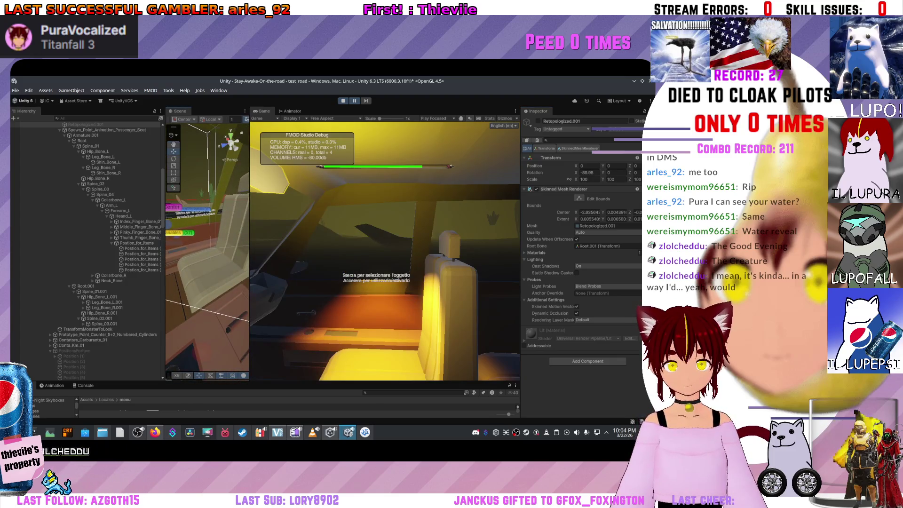
- Reactivate PositionsForItem, undo wrapping Position (4) in a new parent, frame it, and select Position (1)
scroll(17, 221, "down", 5)
left_click(71, 270)
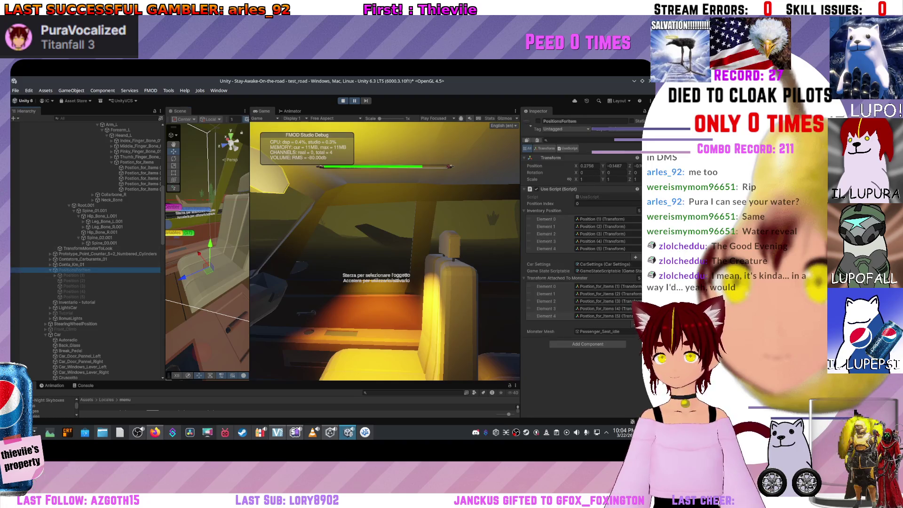
left_click(538, 121)
left_click(70, 292)
right_click(155, 292)
left_click(197, 222)
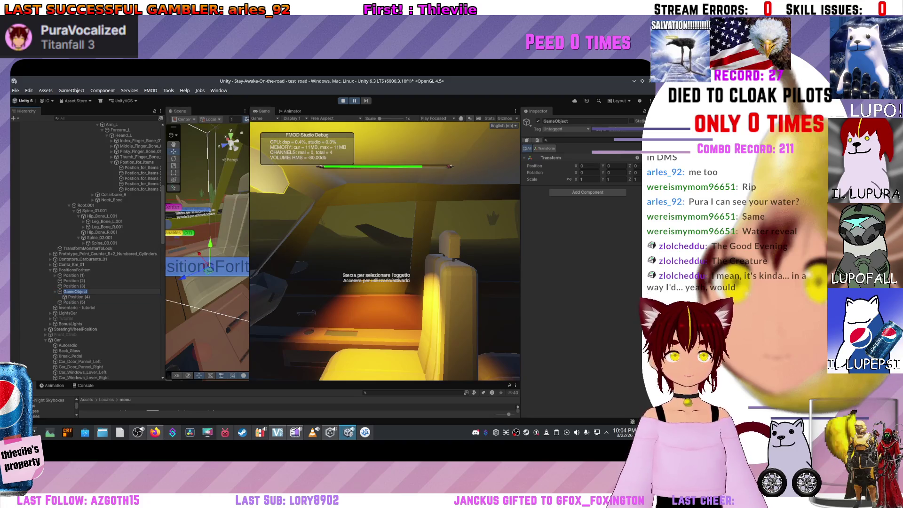
key("ctrl+z")
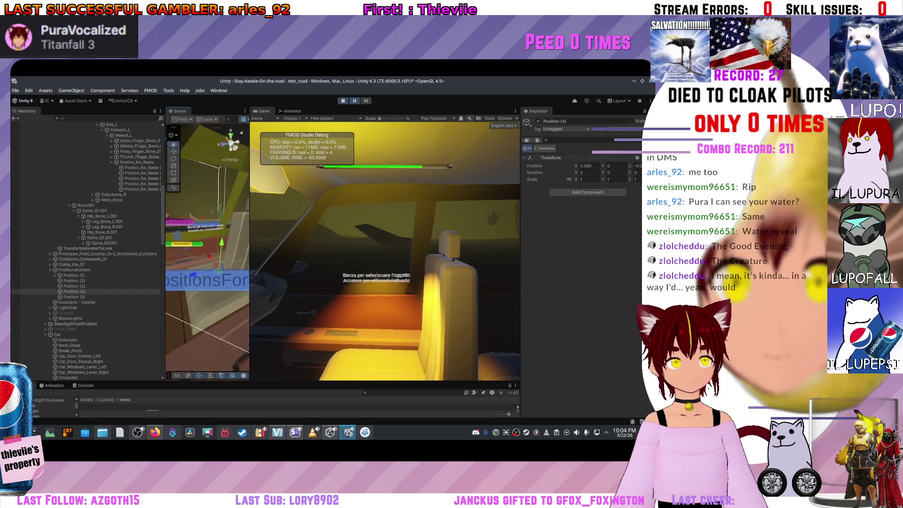
key("f")
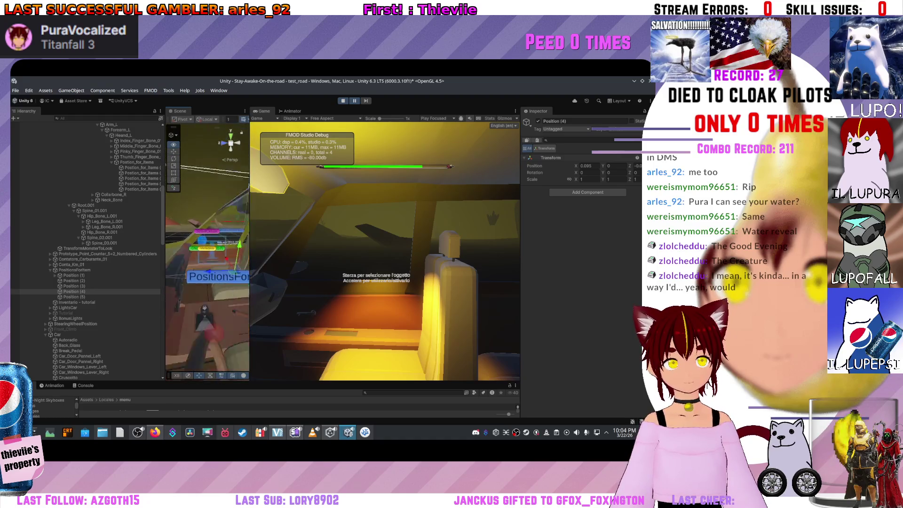
left_click(71, 275)
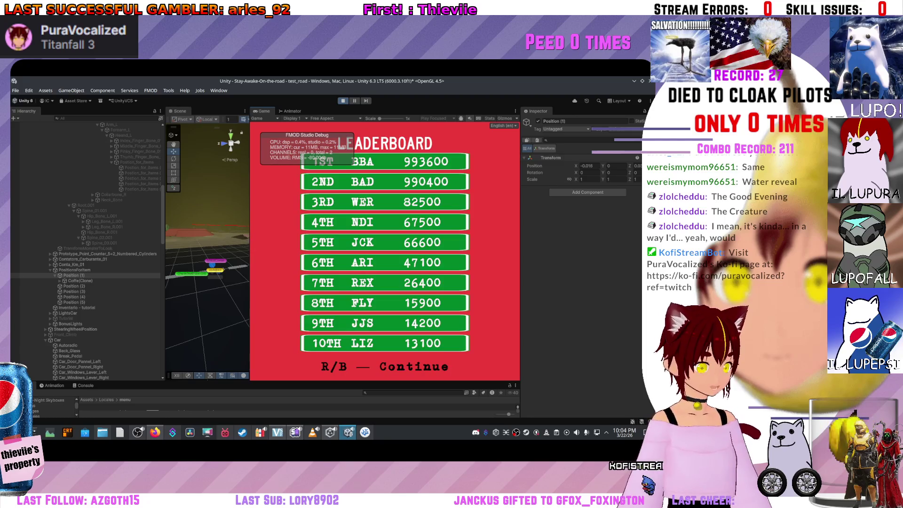
- Stop and restart Play mode, then switch over to the code editor
key("ctrl+p")
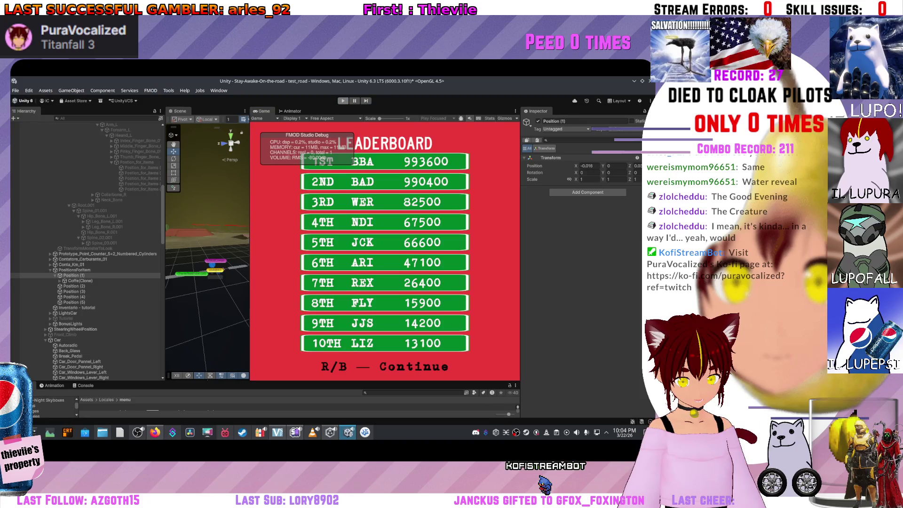
key("ctrl+p")
left_click(364, 432)
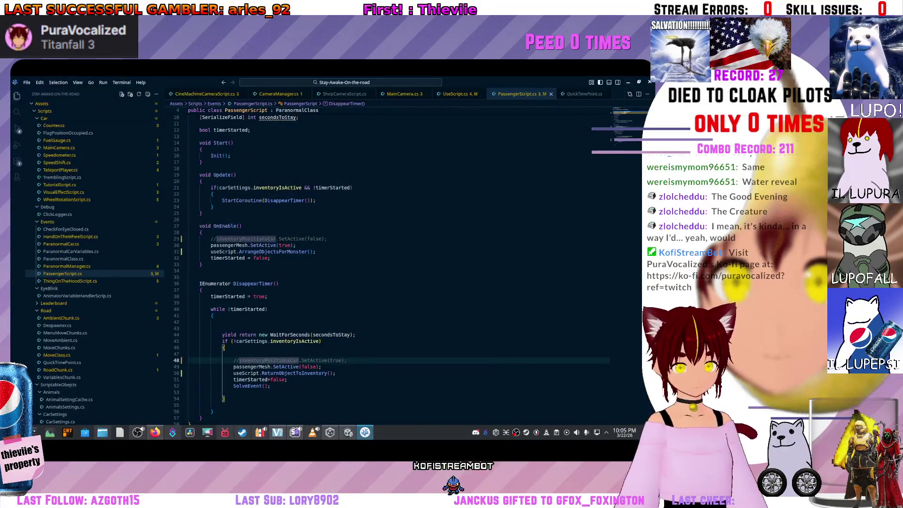
- In UseScript.cs, highlight indexForPosition, .position and transformAttachedToMonster on line 229, then return to Unity
left_click(188, 321)
scroll(329, 264, "up", 3)
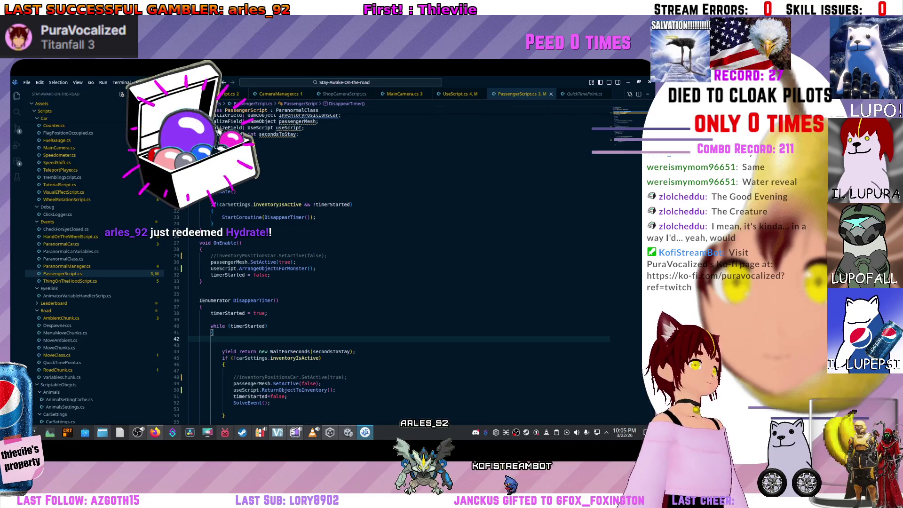
left_click(455, 94)
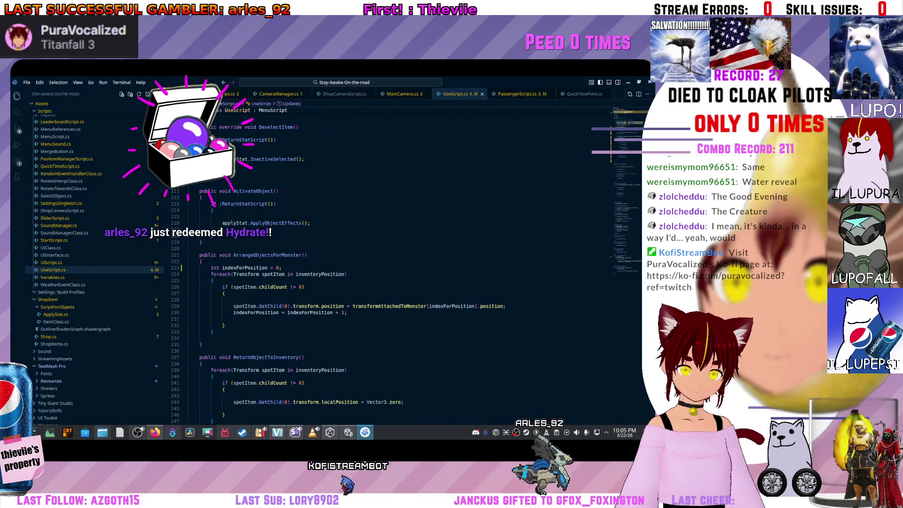
left_click(356, 306)
double_click(451, 306)
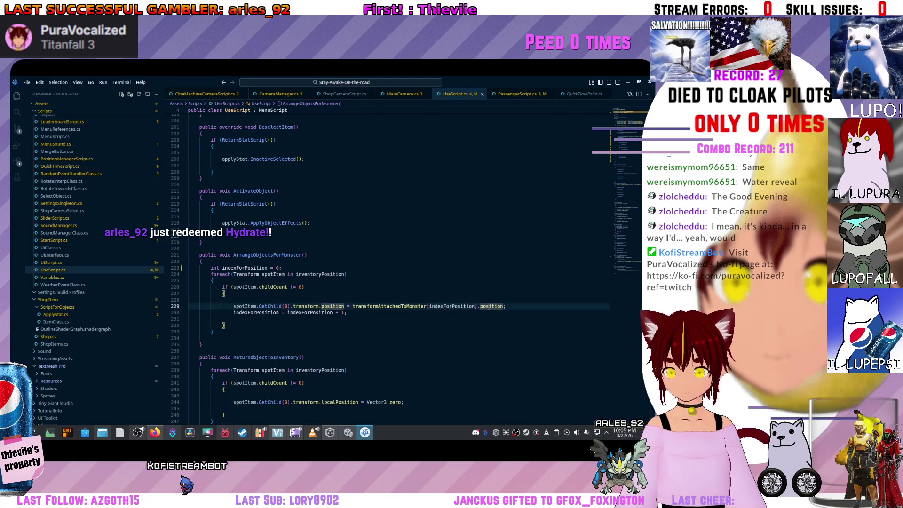
left_click(481, 306)
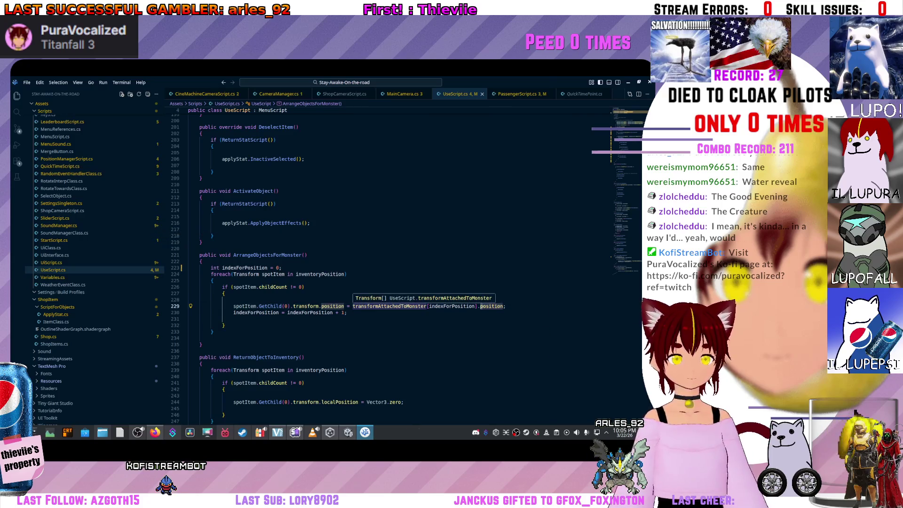
left_click(356, 306)
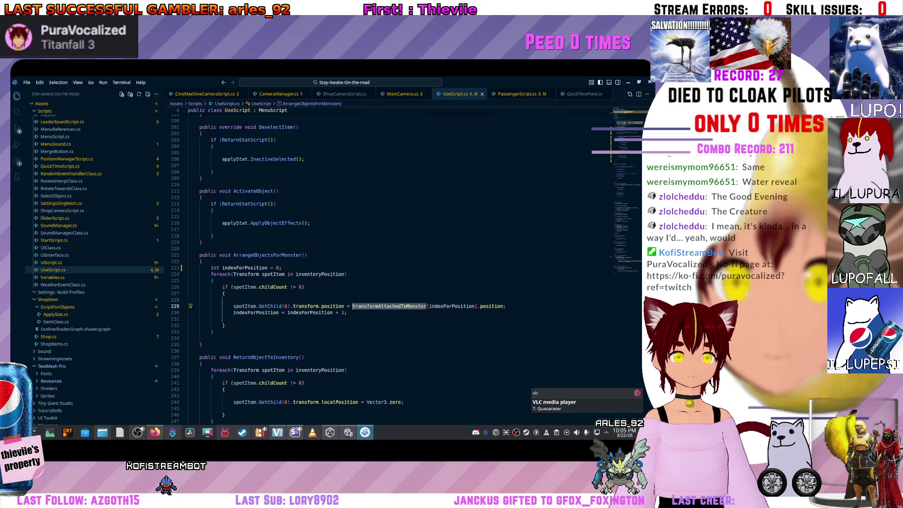
key("alt+Tab")
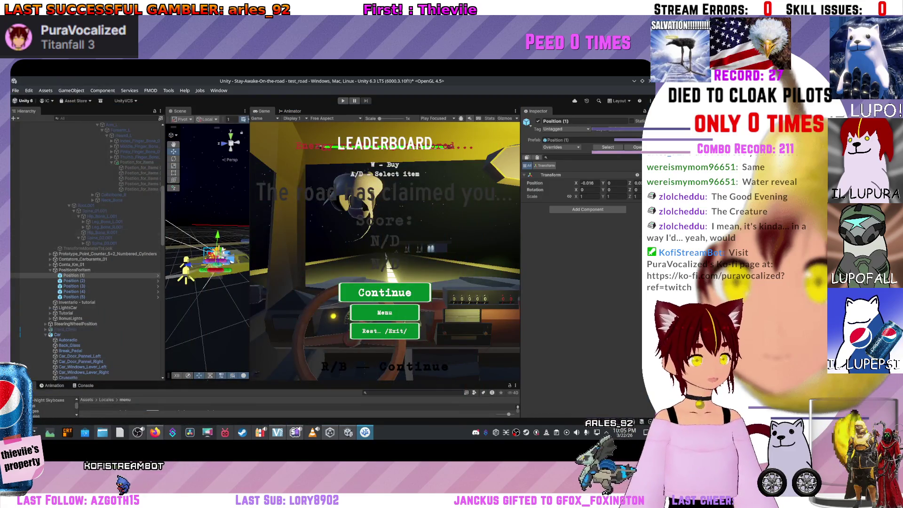
- Select PositionsForItem, ping its Element 0 hand position, and inspect the Postion_for_items object
scroll(85, 282, "up", 2)
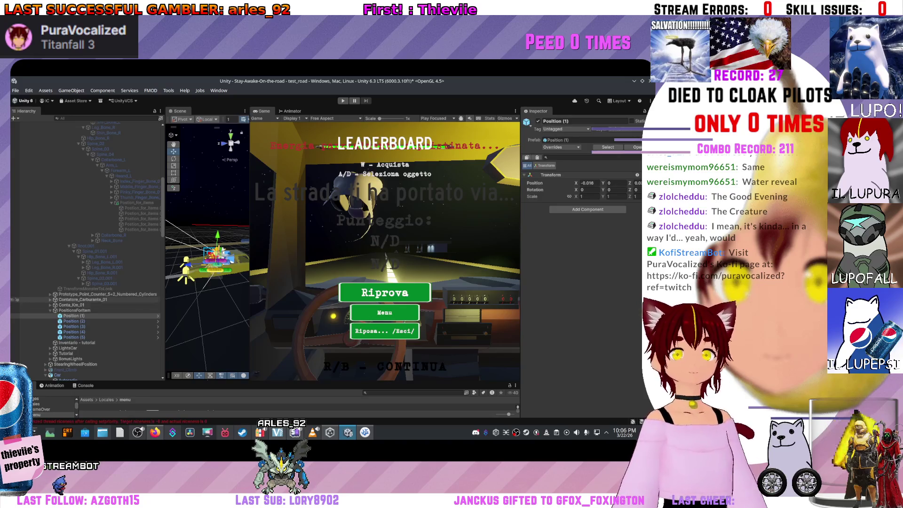
left_click(75, 311)
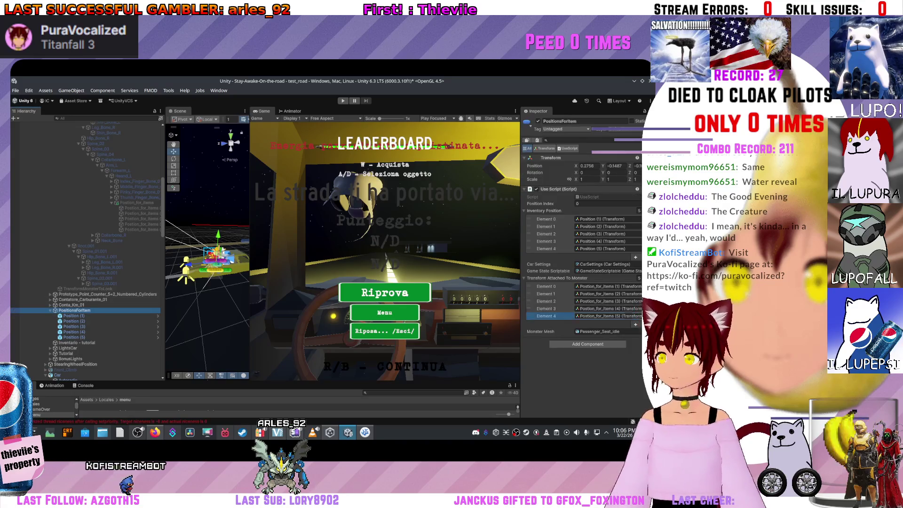
left_click(606, 287)
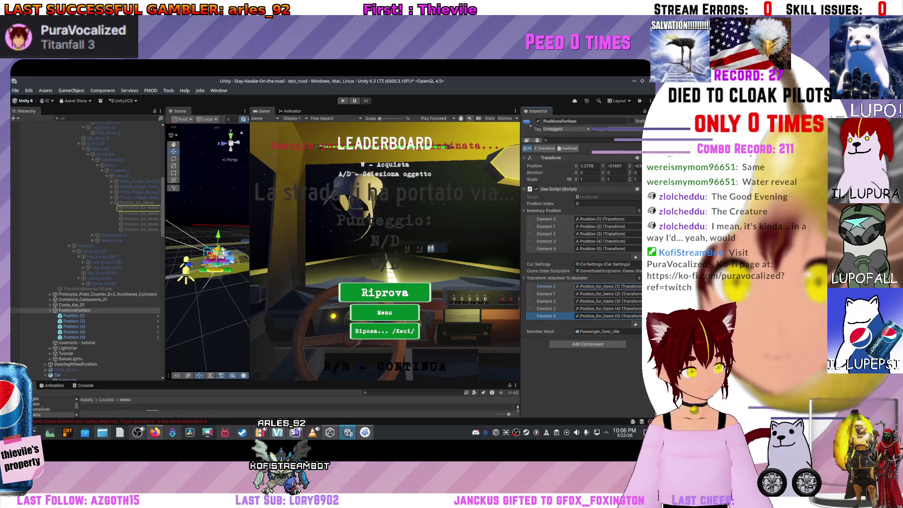
key("alt+Tab")
scroll(338, 306, "down", 2)
key("alt+Tab")
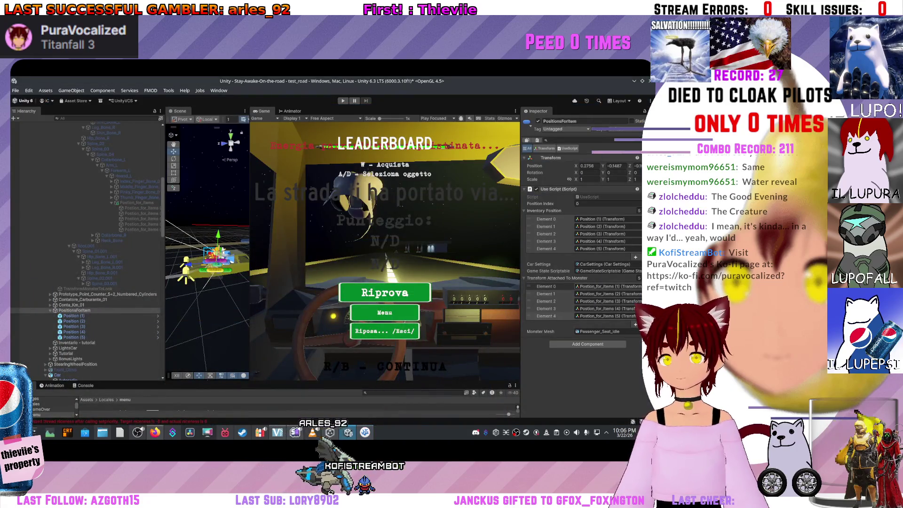
left_click(141, 208)
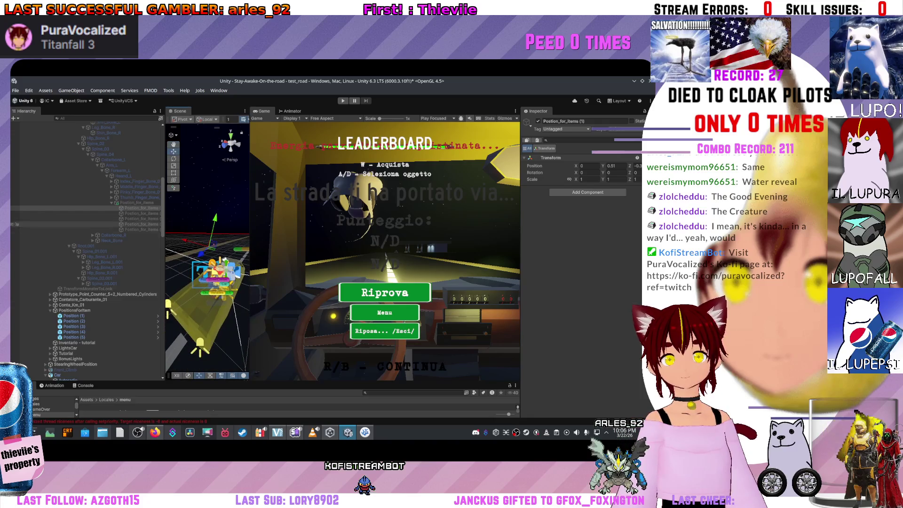
- Walk up the Hierarchy to Index_Finger_Bone_01_L, then back down to Postion_for_items (1)
left_click(17, 203)
left_click(16, 197)
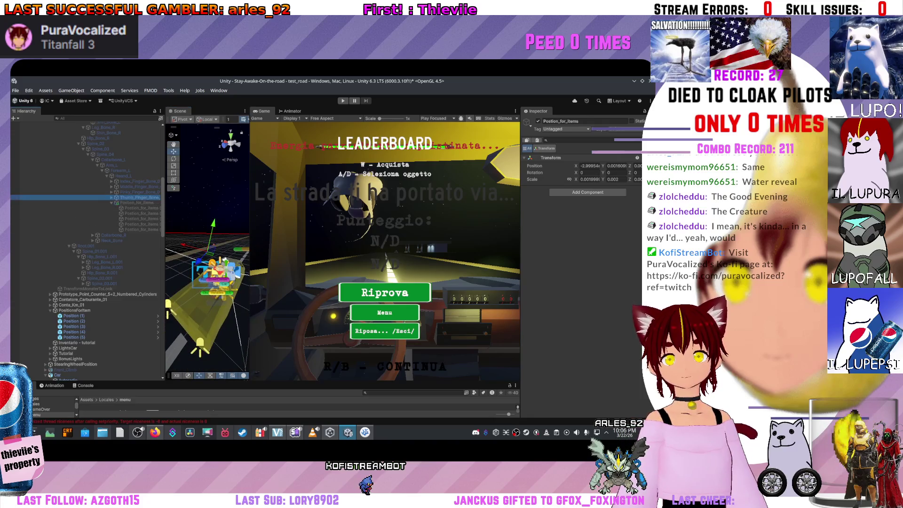
left_click(17, 192)
left_click(17, 186)
left_click(17, 181)
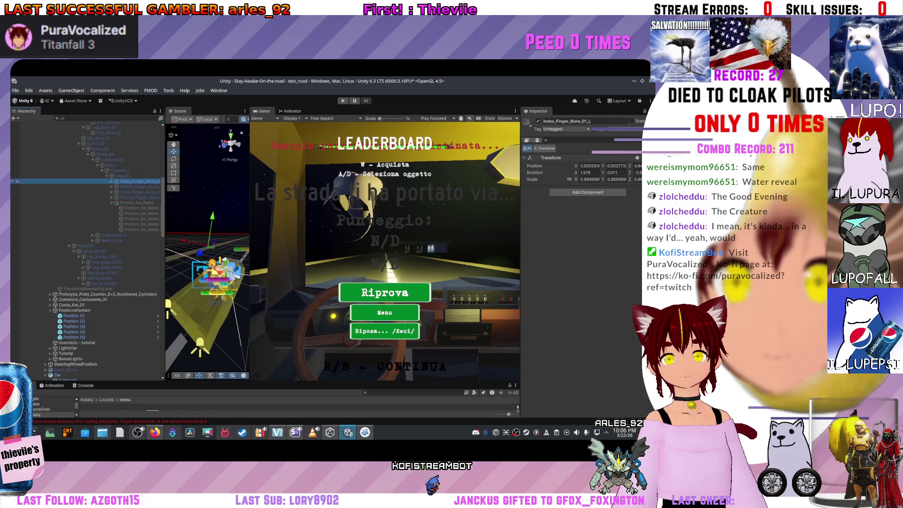
left_click(16, 186)
left_click(16, 191)
left_click(16, 197)
left_click(16, 203)
left_click(17, 208)
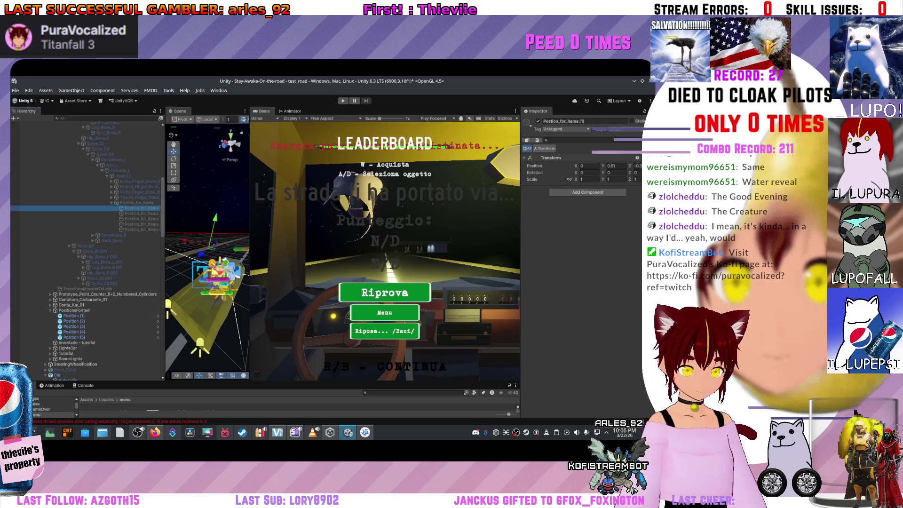
scroll(17, 237, "up", 5)
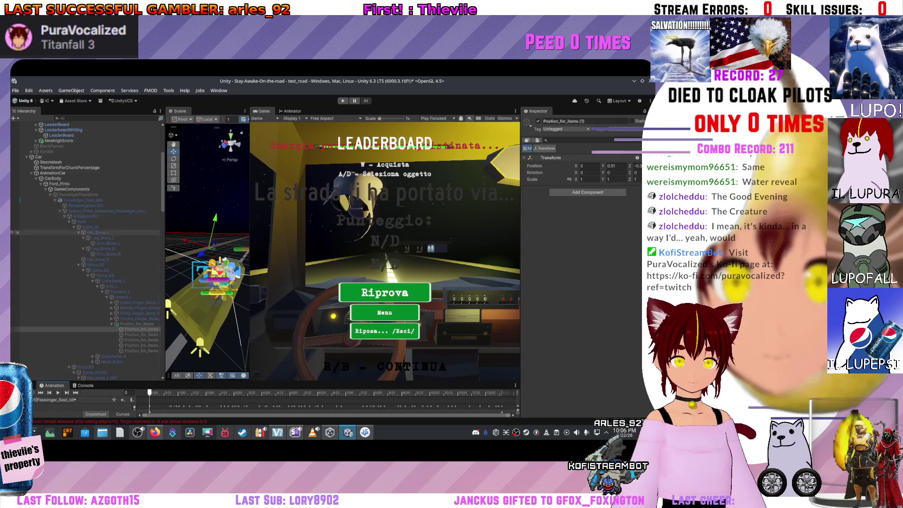
- Enlarge the Animation timeline, orbit the Scene view toward the car, and switch to VSCodium
scroll(17, 232, "down", 2)
left_click_drag(264, 382, 263, 319)
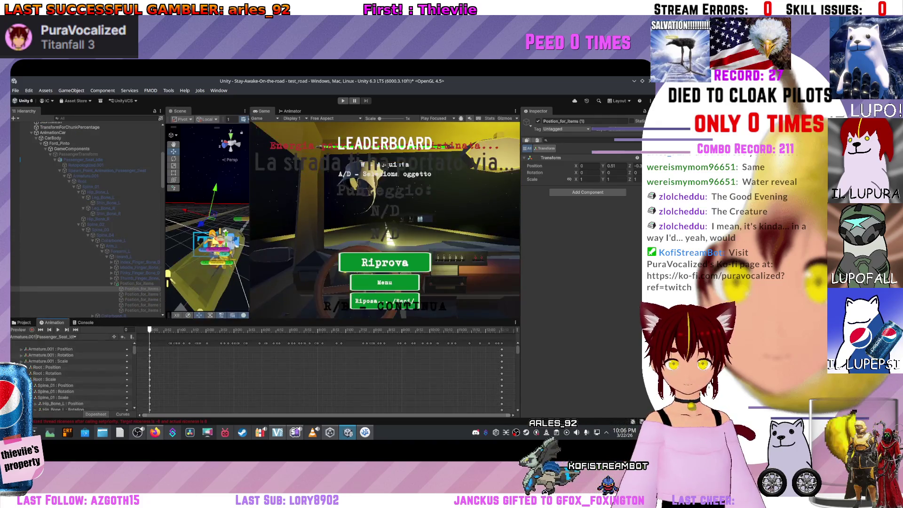
left_click_drag(207, 245, 231, 220)
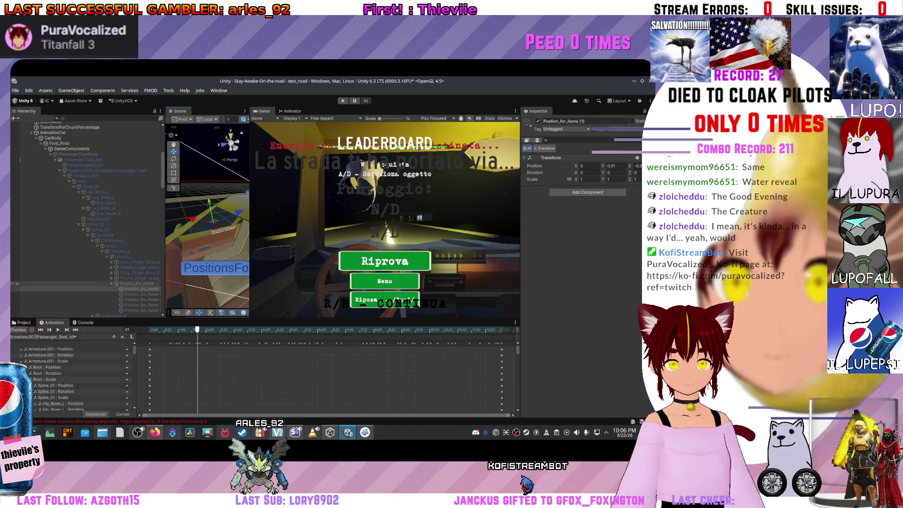
key("alt+Tab")
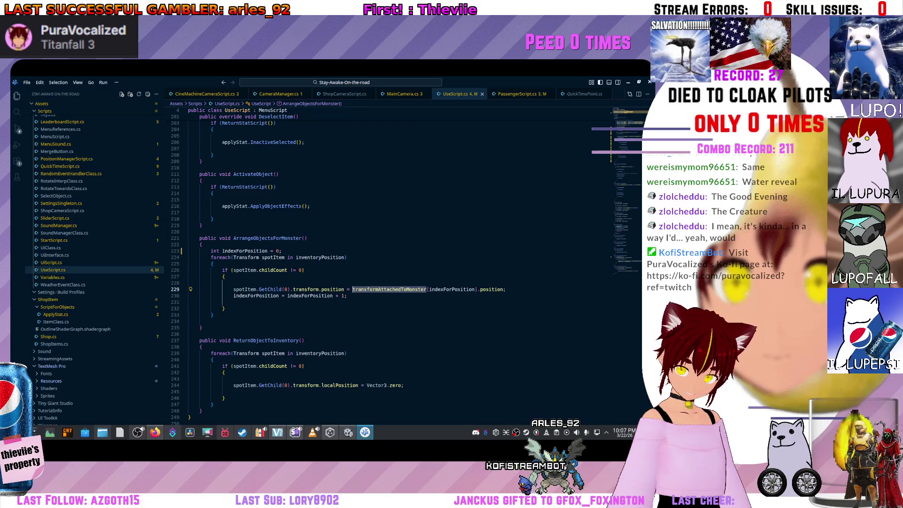
- Scroll up to UseScript.cs's Update(), then read MainCamera.cs's passenger look-at code before returning to Unity
scroll(352, 263, "up", 20)
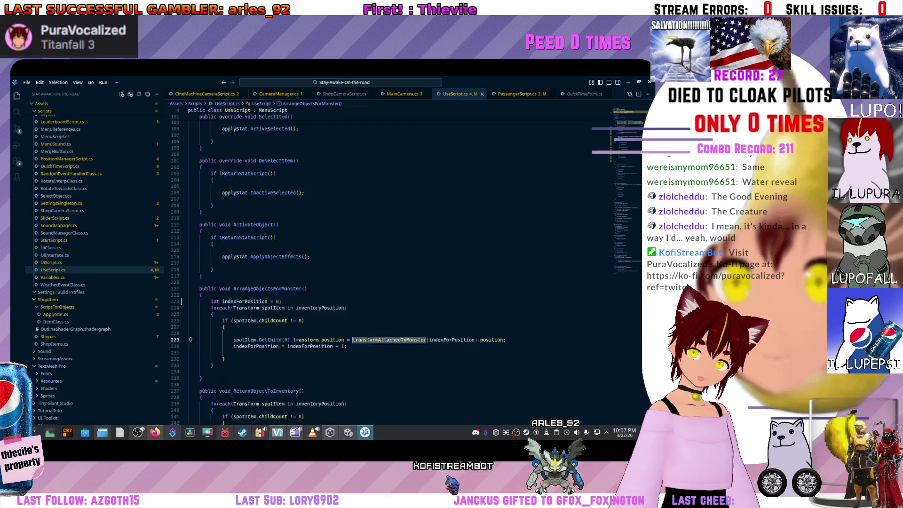
scroll(352, 263, "up", 12)
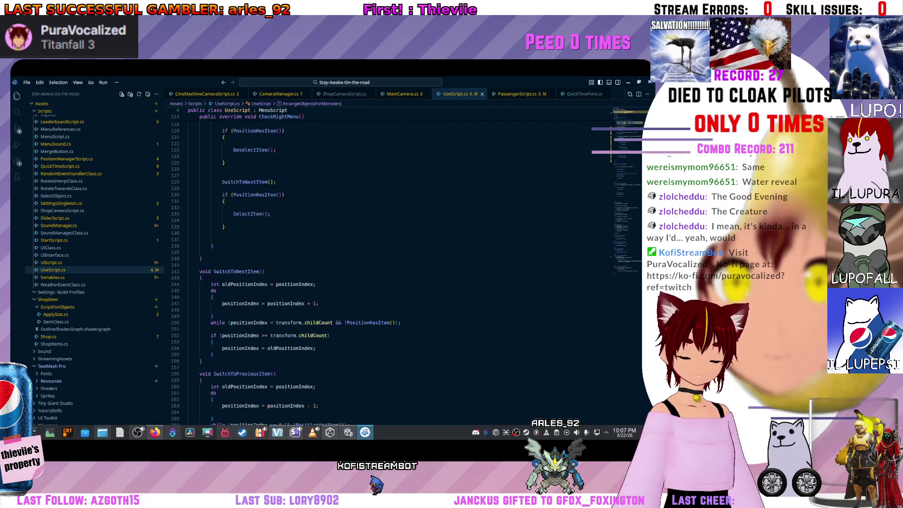
scroll(353, 263, "up", 9)
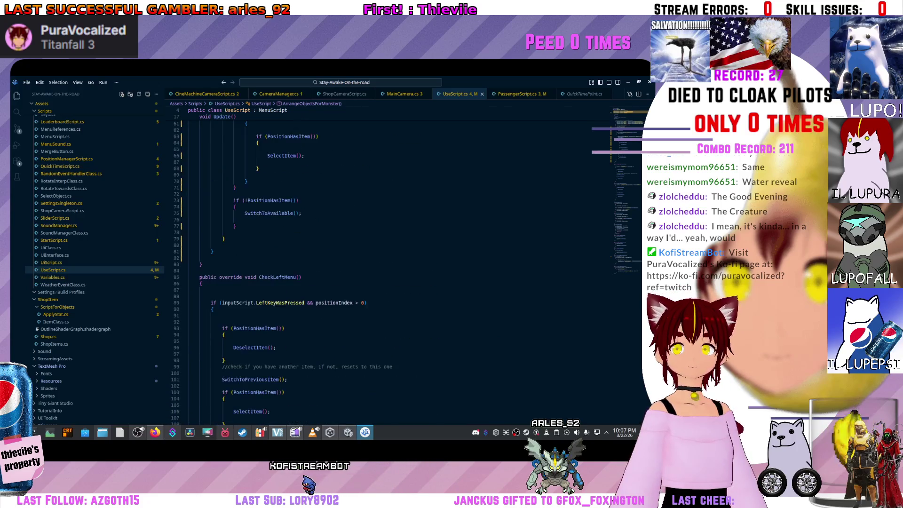
scroll(352, 264, "up", 9)
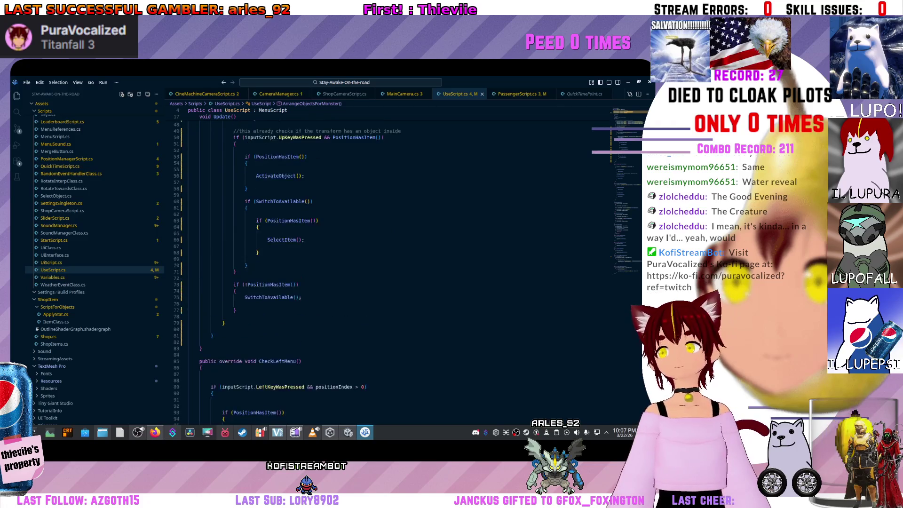
scroll(352, 263, "up", 6)
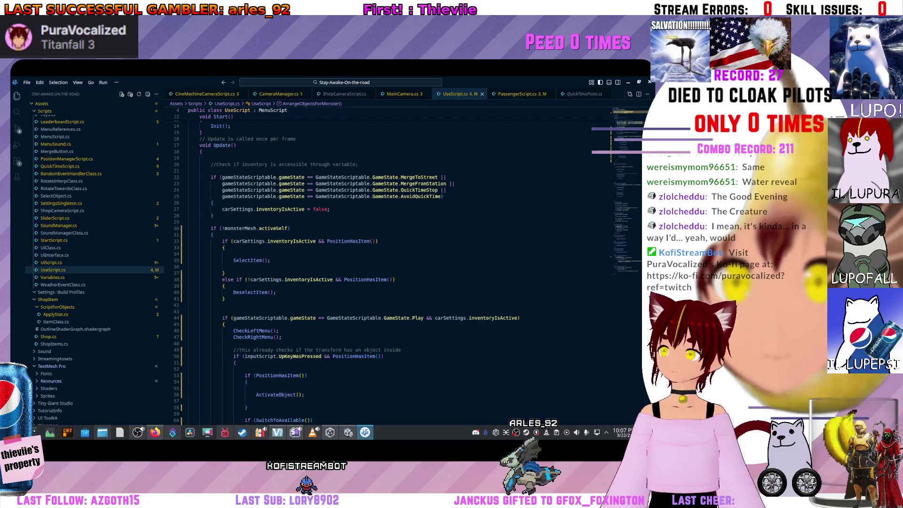
key("ctrl+Tab")
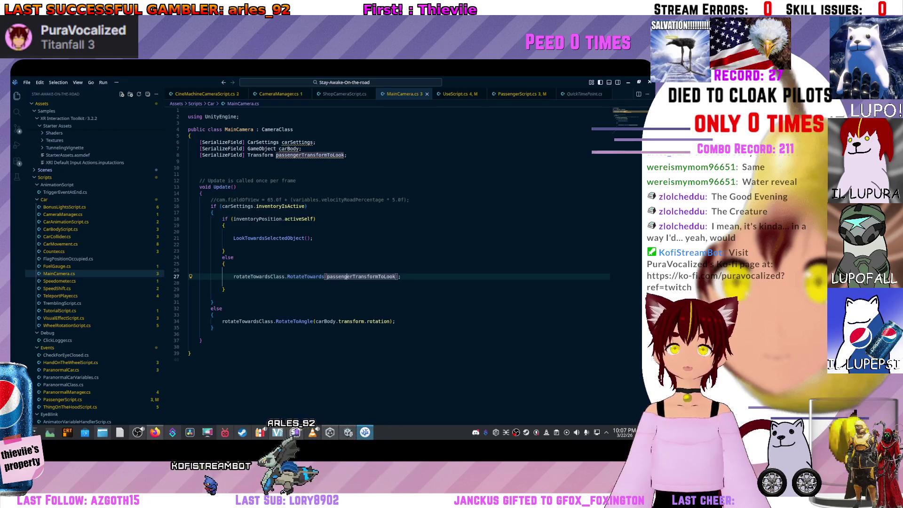
mouse_move(280, 206)
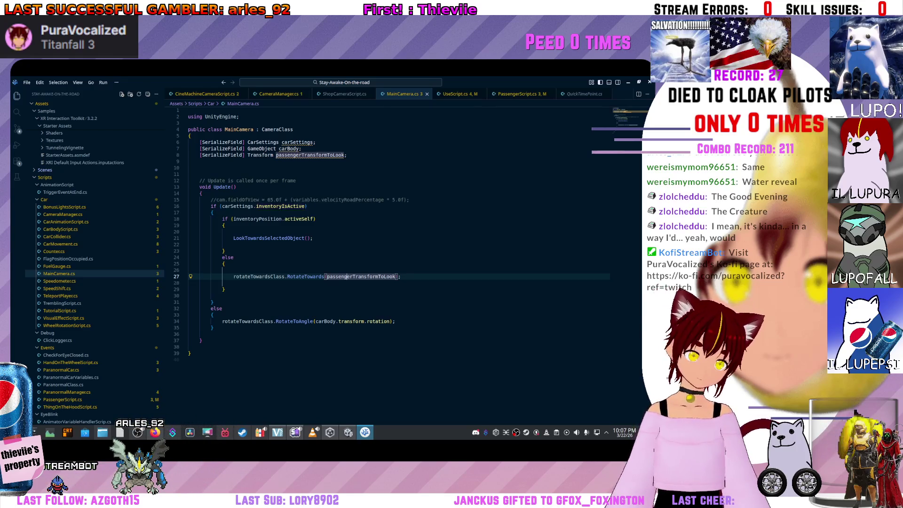
key("alt+Tab")
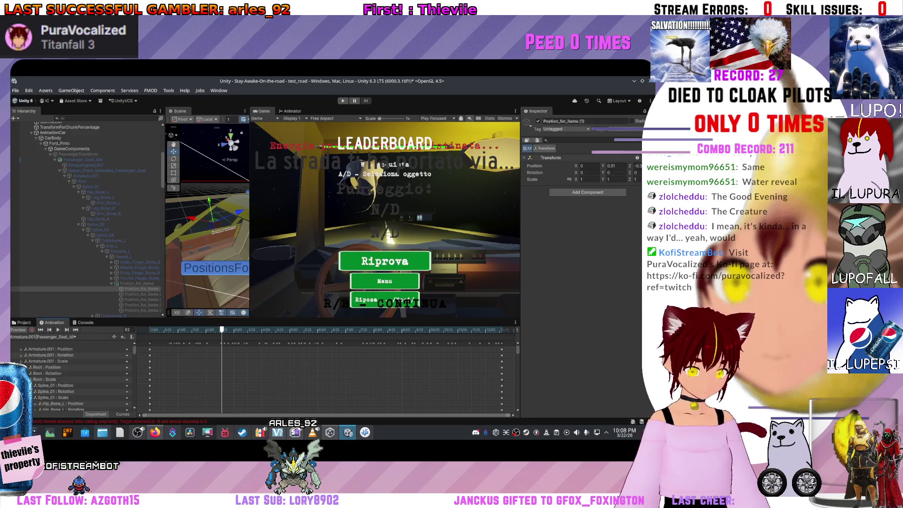
- Select Position (1), then frame the Postion_for_items anchor on the passenger's hand in the Scene view
scroll(71, 376, "down", 8)
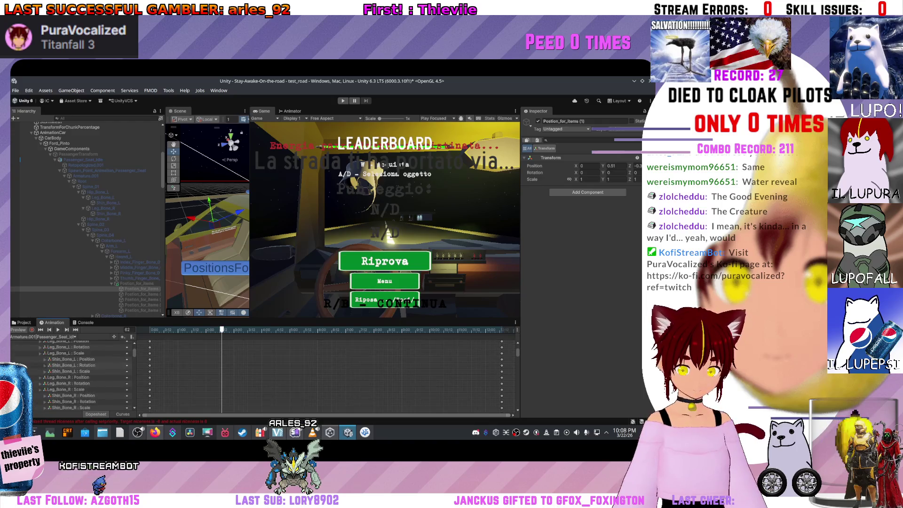
scroll(70, 376, "up", 8)
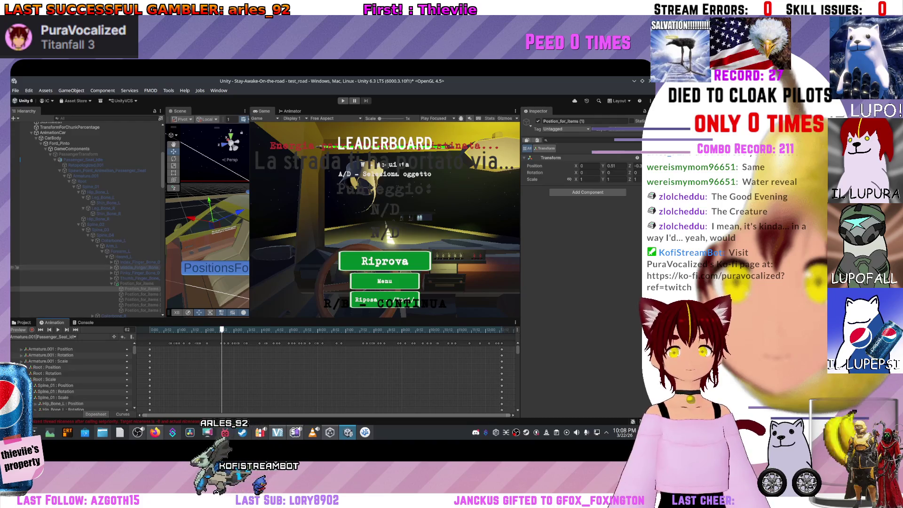
scroll(84, 263, "down", 5)
scroll(84, 235, "down", 3)
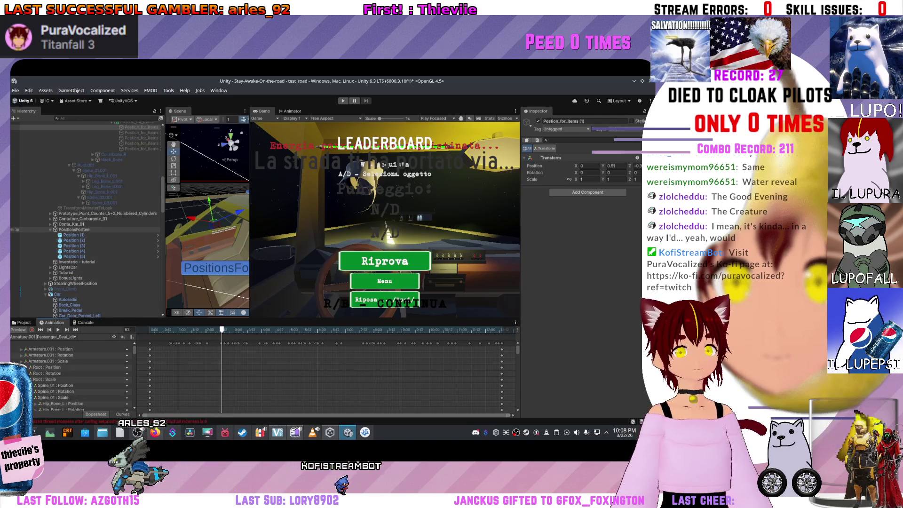
scroll(84, 235, "up", 2)
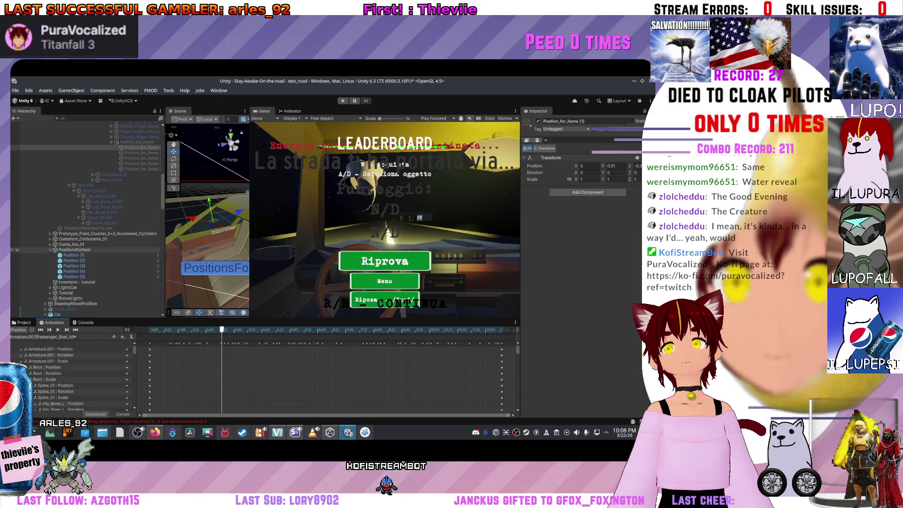
scroll(87, 216, "up", 5)
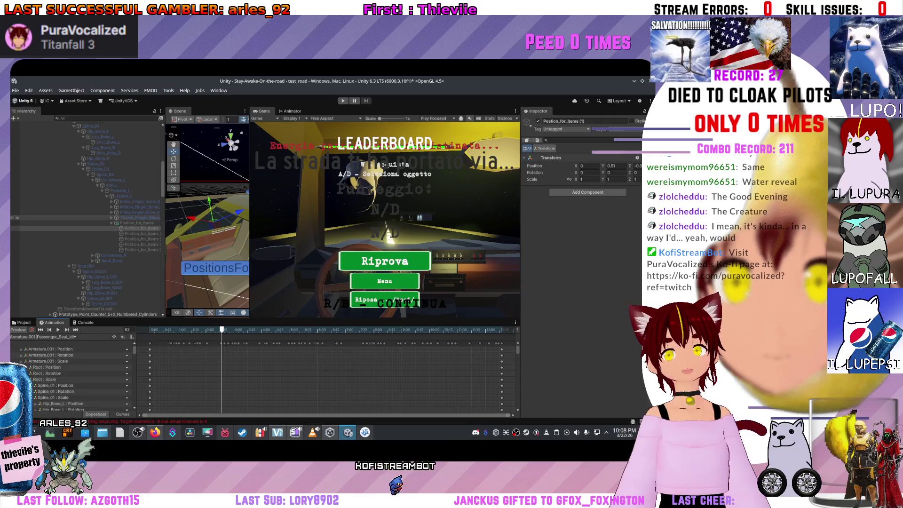
scroll(87, 235, "down", 4)
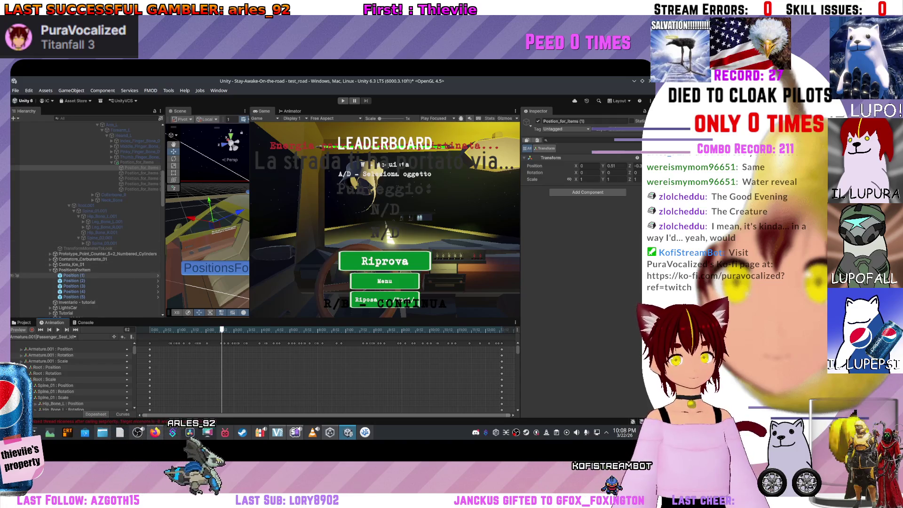
left_click(72, 275)
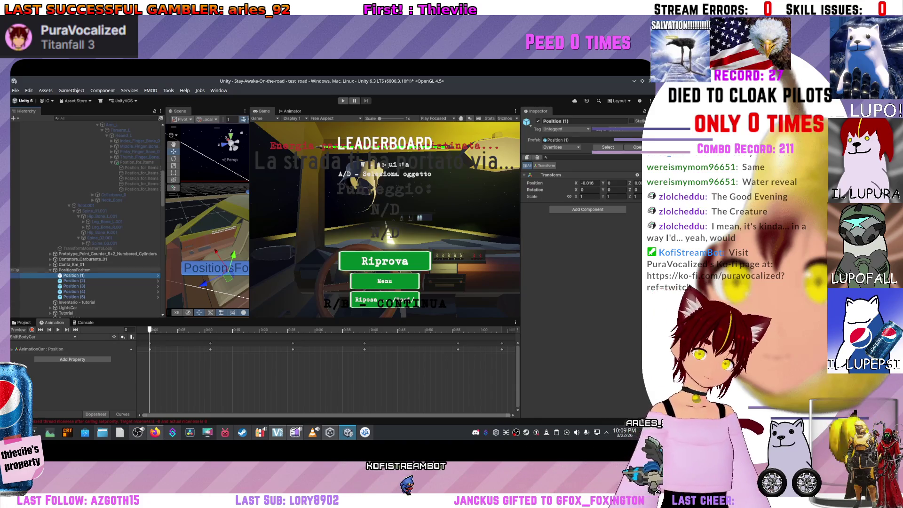
left_click(136, 162)
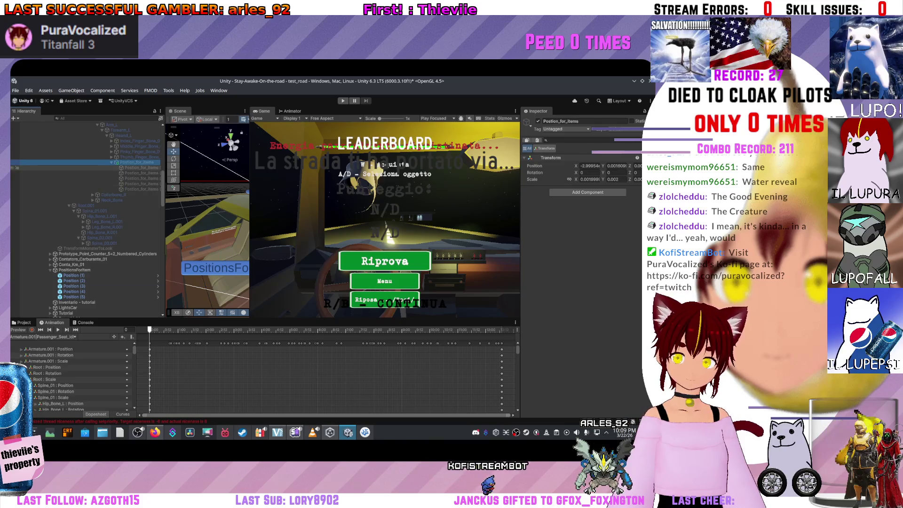
key("f")
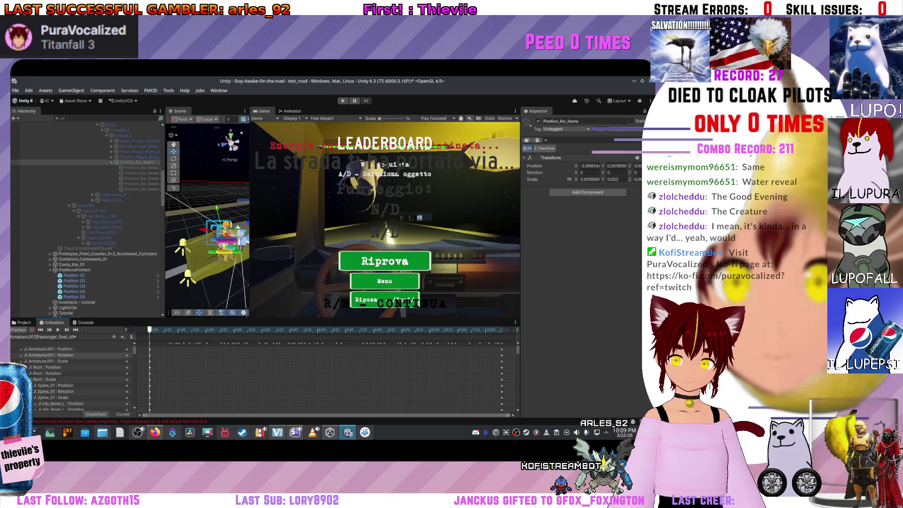
- Enlarge the Animation window to list the Passenger_Seat_Idle bone tracks
scroll(70, 376, "down", 10)
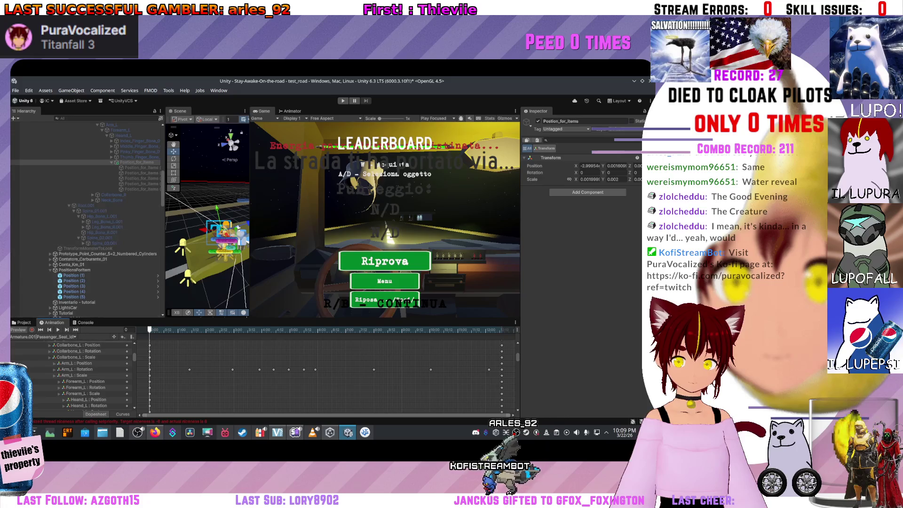
scroll(71, 376, "down", 10)
scroll(71, 376, "up", 15)
scroll(71, 376, "down", 15)
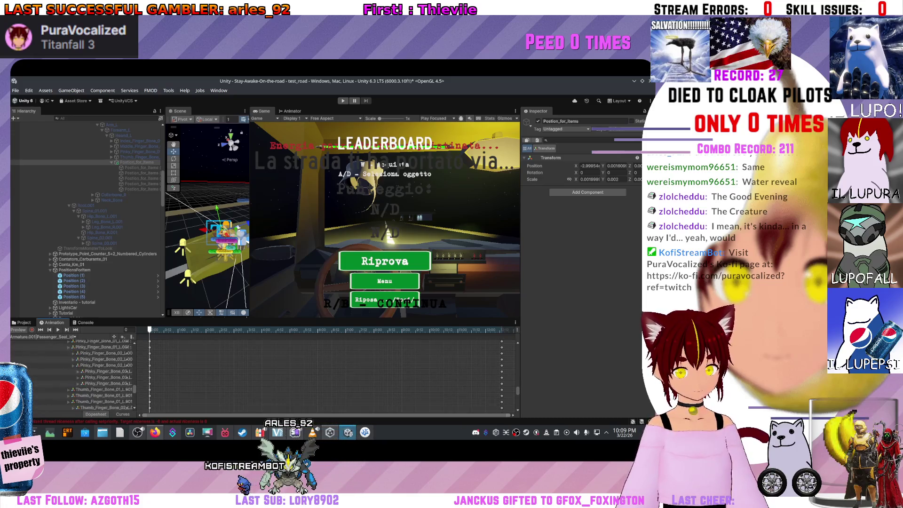
scroll(70, 377, "down", 10)
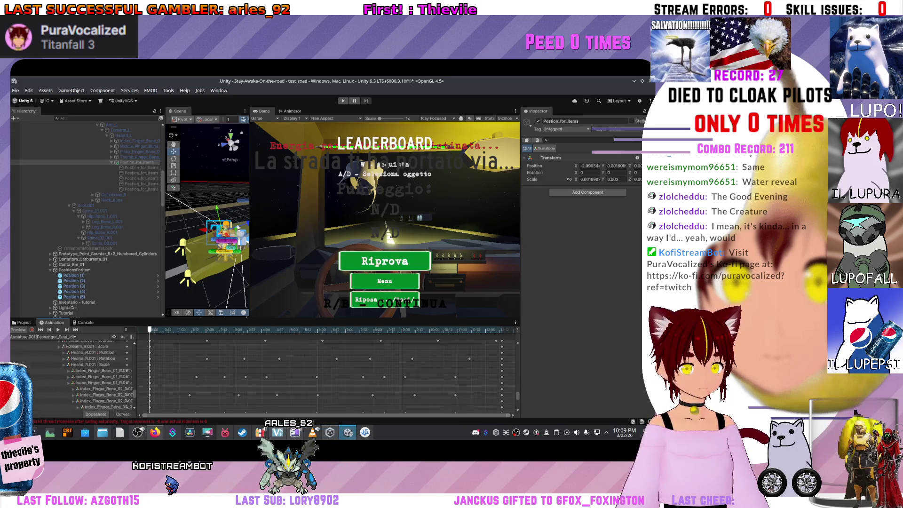
scroll(71, 376, "down", 3)
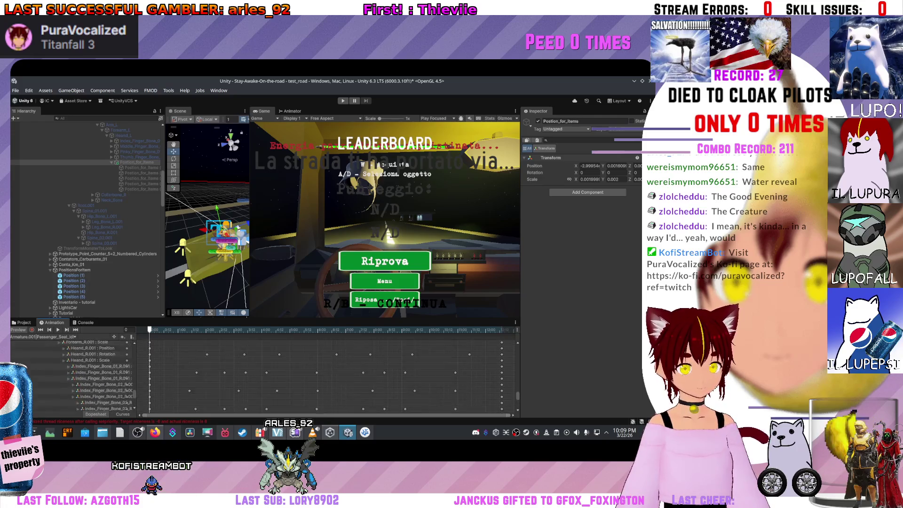
scroll(94, 377, "down", 10)
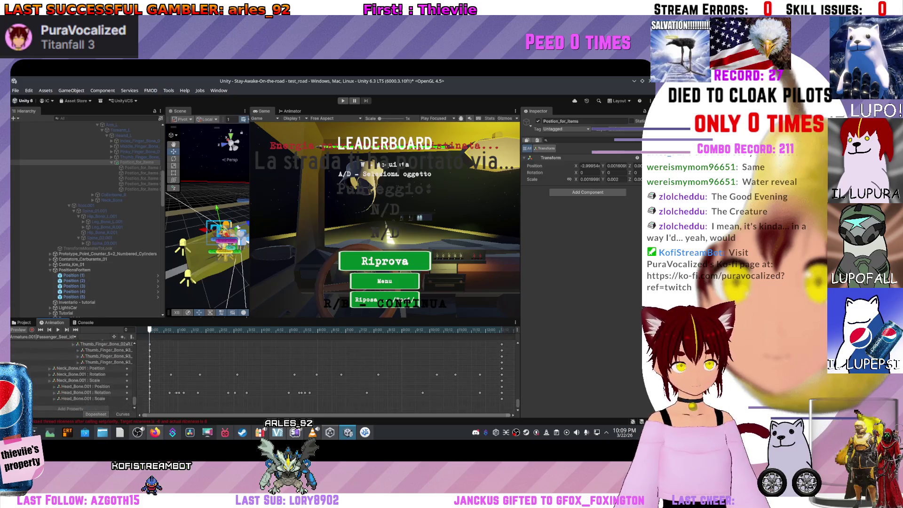
scroll(84, 376, "up", 5)
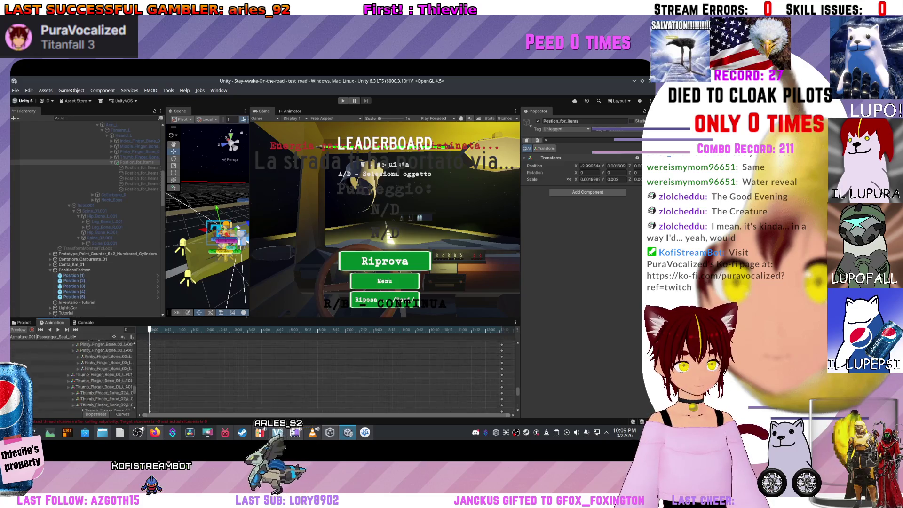
left_click_drag(263, 318, 263, 202)
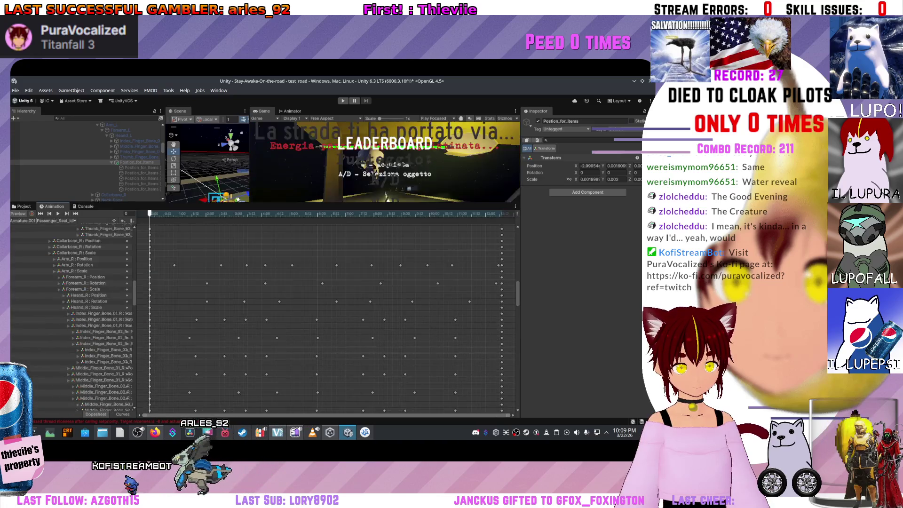
- Check the animation clip list without changing clips and widen the property list
left_click(42, 221)
key("Escape")
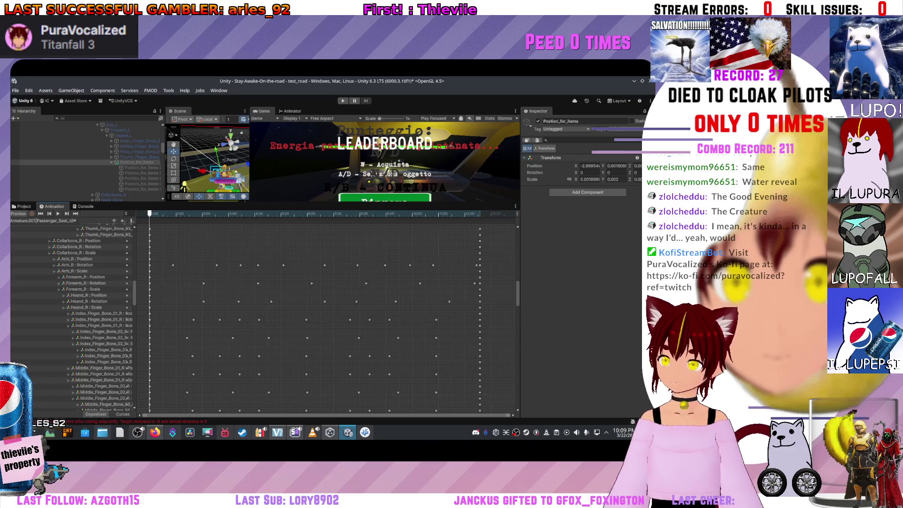
scroll(329, 310, "down", 2)
scroll(85, 315, "up", 5)
scroll(85, 315, "up", 5)
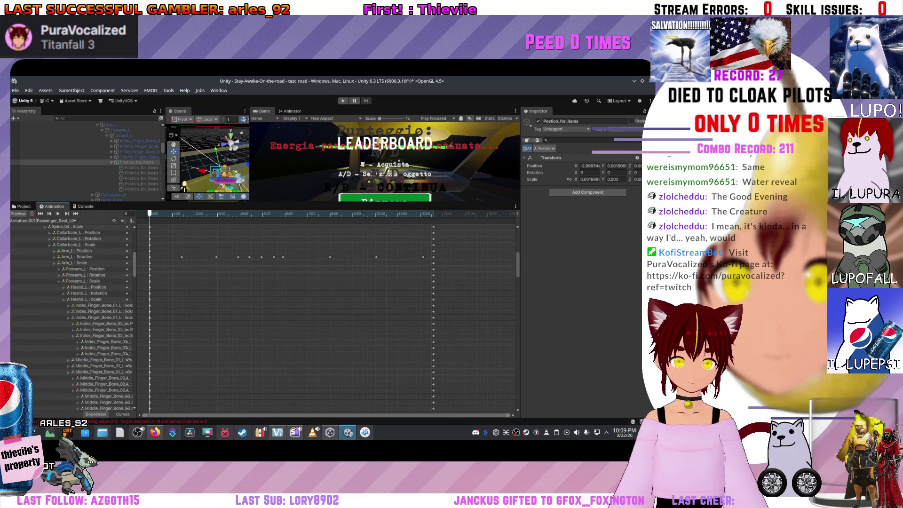
mouse_move(137, 311)
left_mouse_down()
mouse_move(240, 310)
mouse_move(232, 311)
left_mouse_up()
scroll(118, 314, "up", 6)
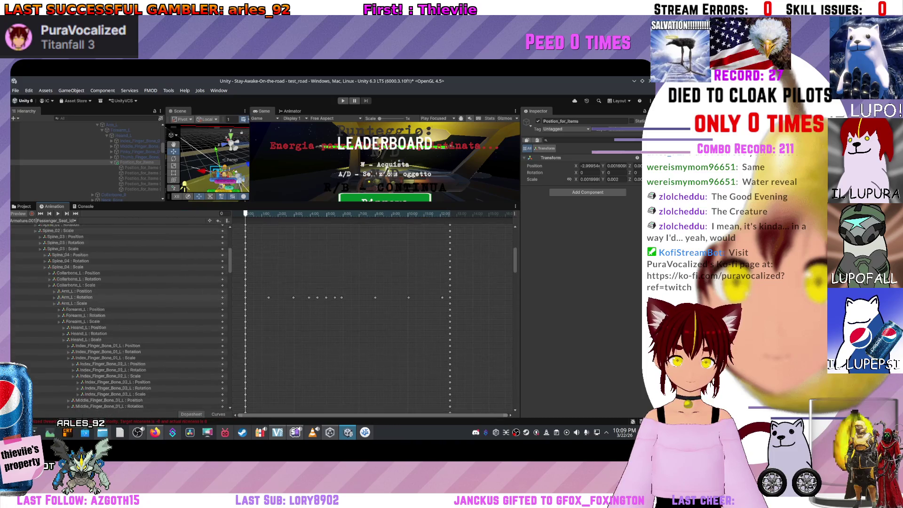
scroll(118, 287, "down", 5)
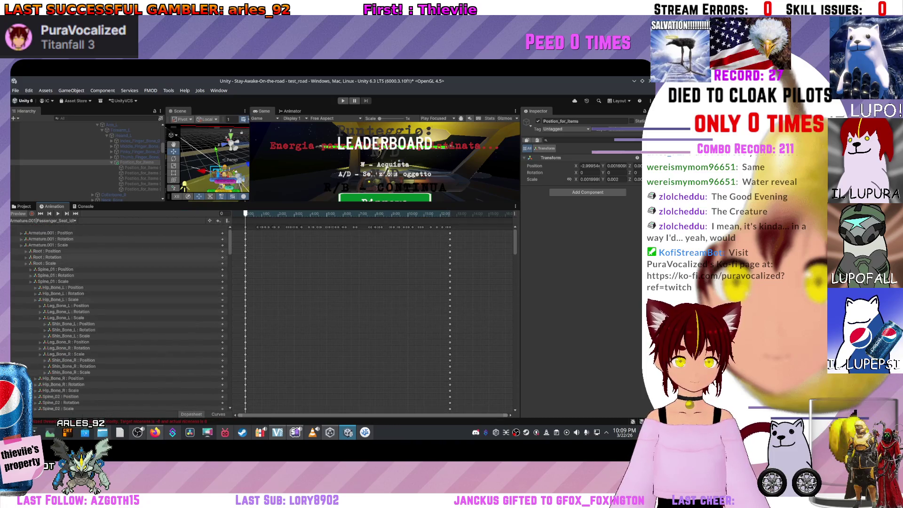
scroll(117, 287, "down", 3)
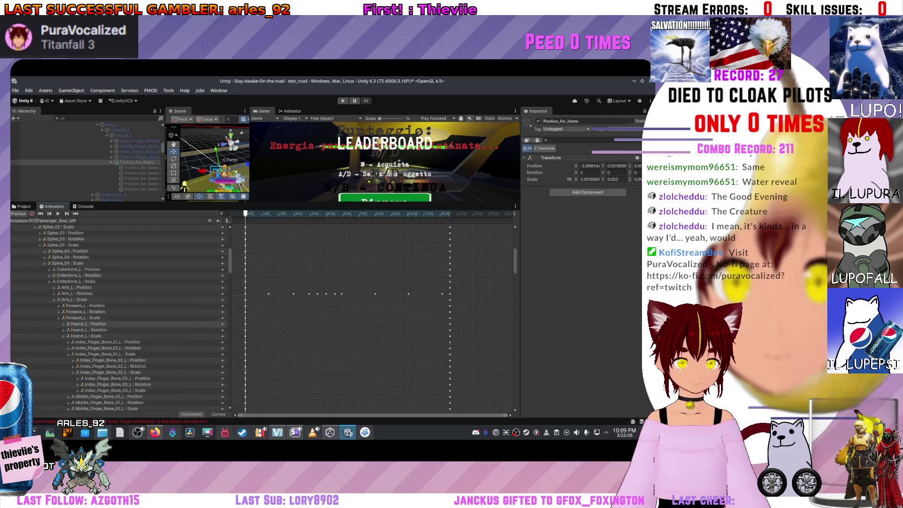
- Inspect the Heand_L, Arm_L and Collarbone_L tracks, then orbit the Scene to see the arm
left_click(87, 324)
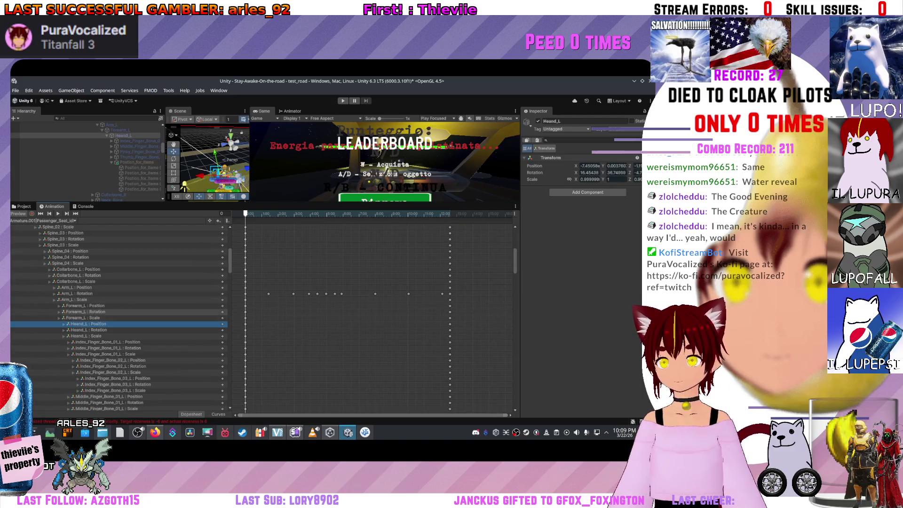
left_click(75, 287)
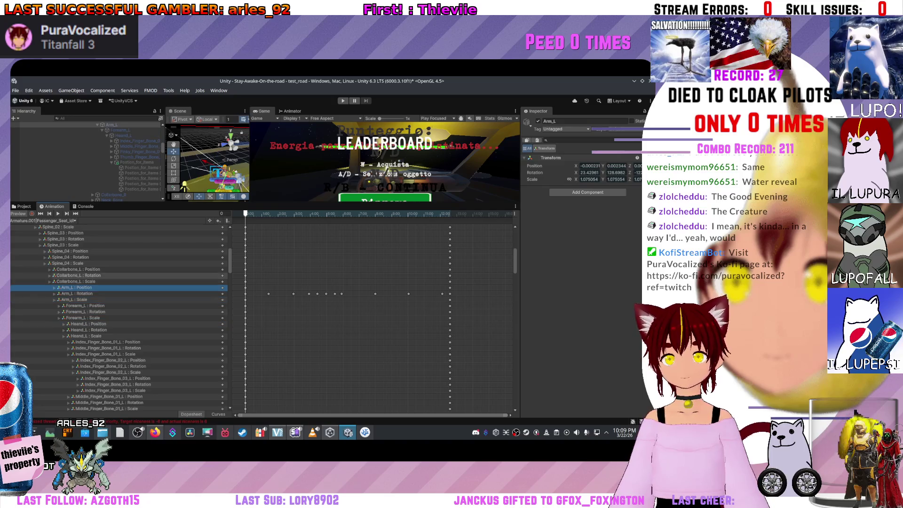
left_click(79, 276)
left_click(77, 293)
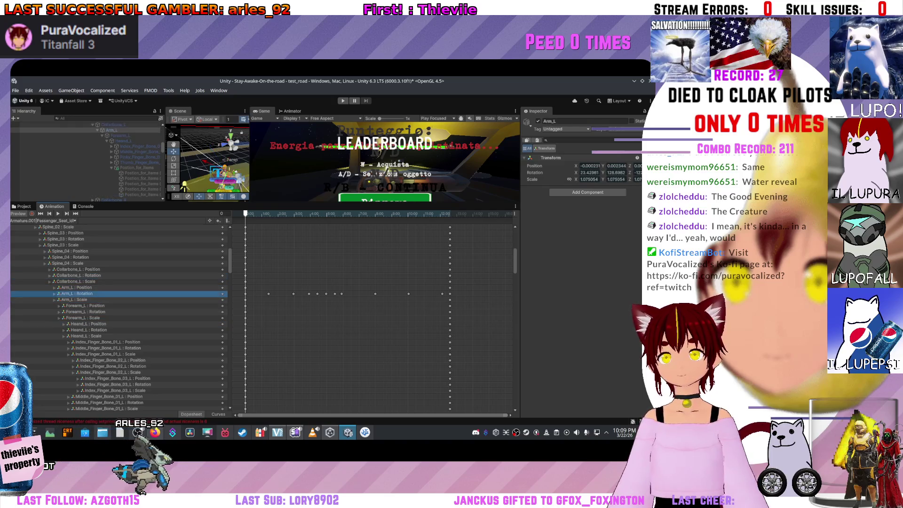
left_click_drag(212, 162, 229, 158)
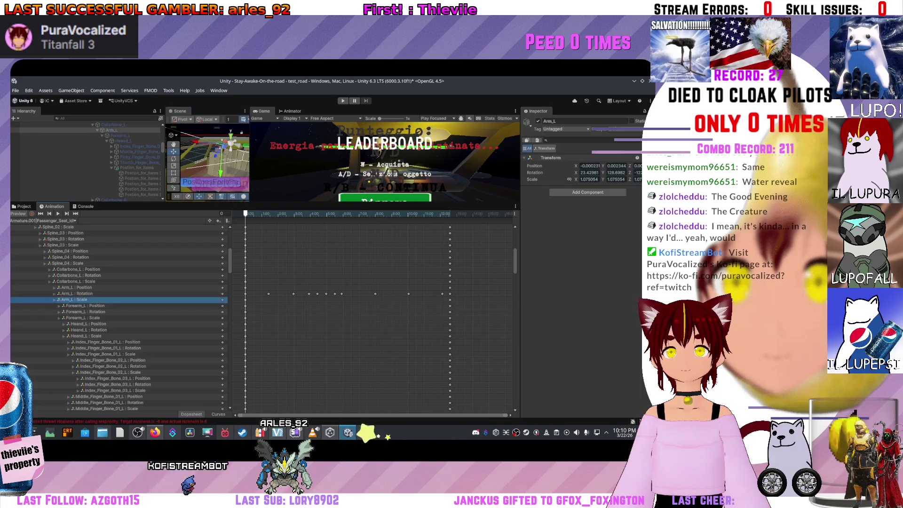
- Inspect the Forearm_L rotation track at frame 47 and play the idle preview on an index finger track
left_click(85, 311)
left_click(292, 214)
left_click(277, 214)
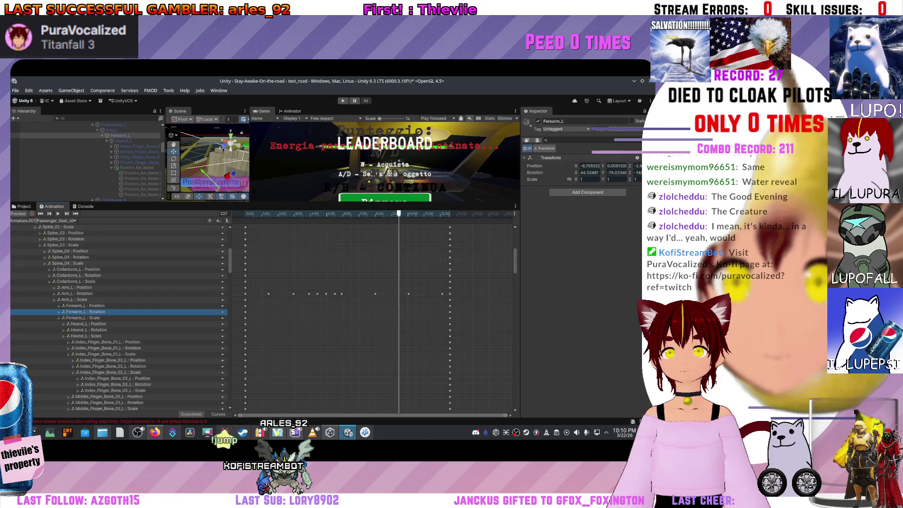
scroll(117, 311, "down", 3)
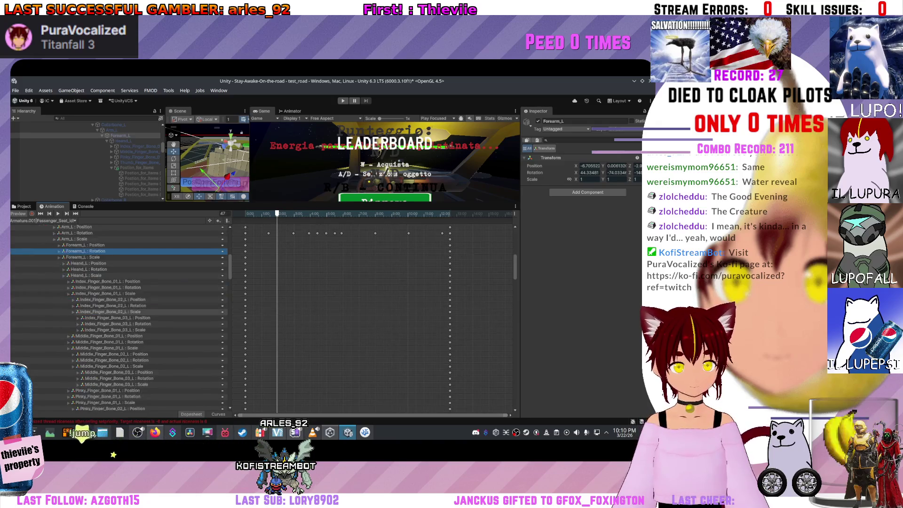
left_click(103, 312)
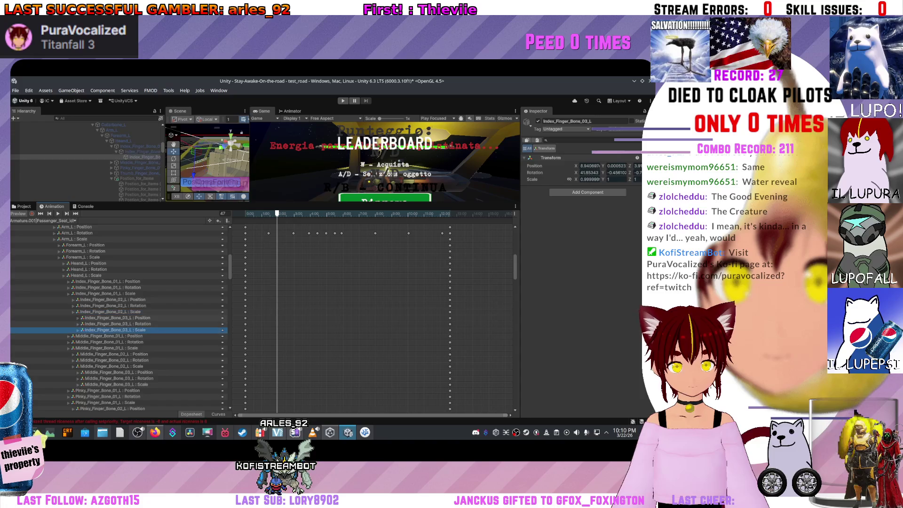
key("space")
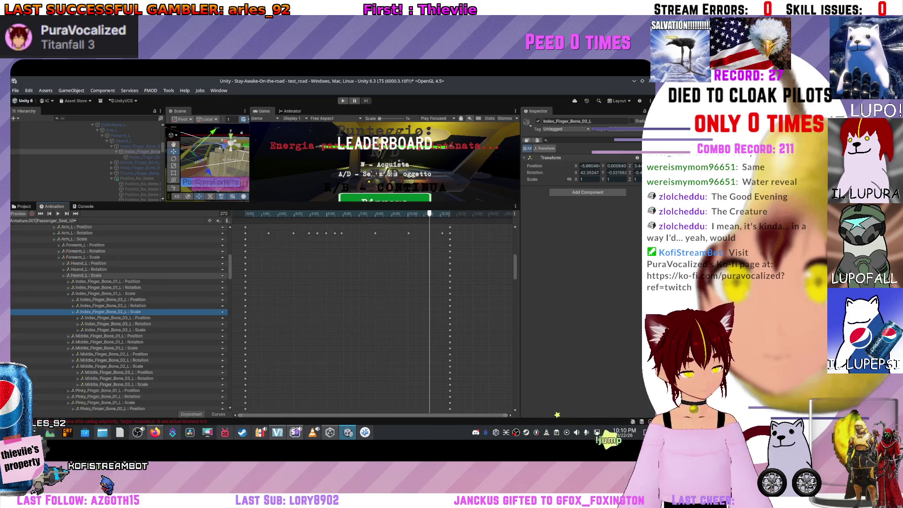
- Step through the index, middle and pinky finger tracks, select Heand_L, and check the Hip_Bone_L track
left_click(113, 318)
key("Down")
key("Down")
key("Down")
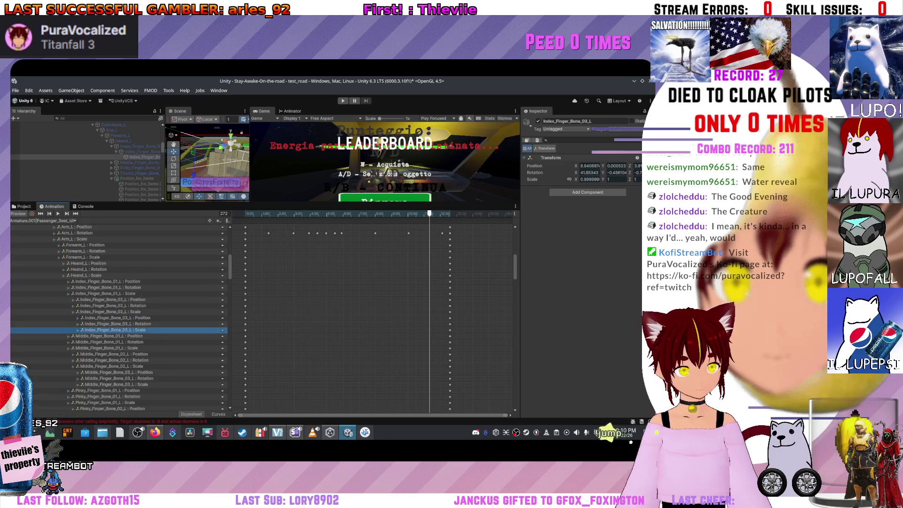
key("Down")
key("Down")
key("Down")
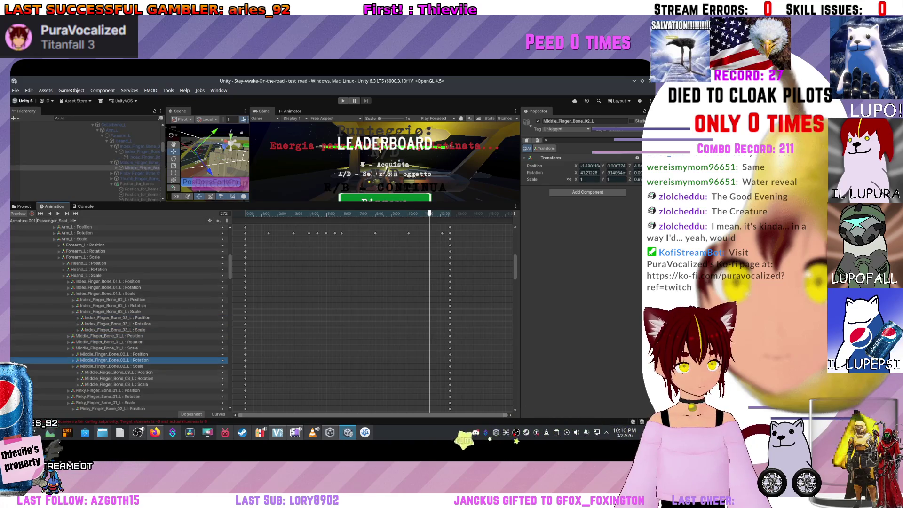
key("Down")
key("Down")
key("Down")
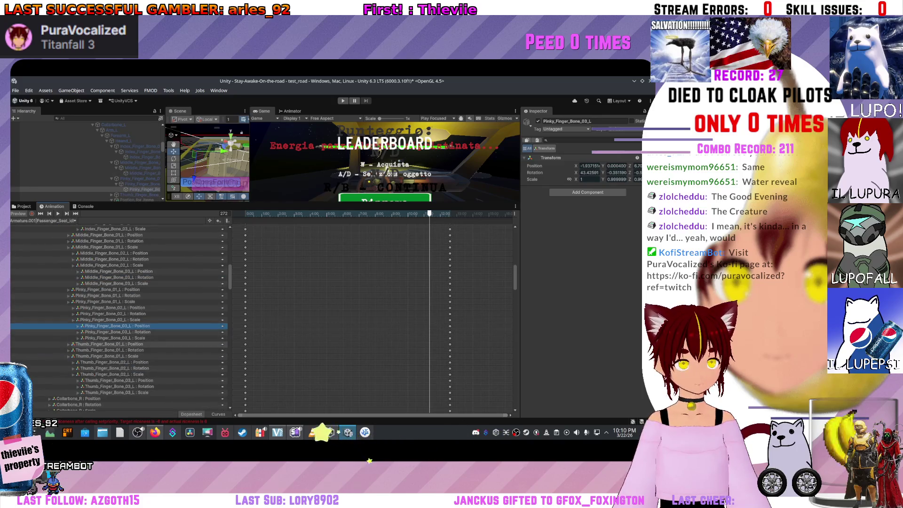
key("Up")
key("Up")
key("Up")
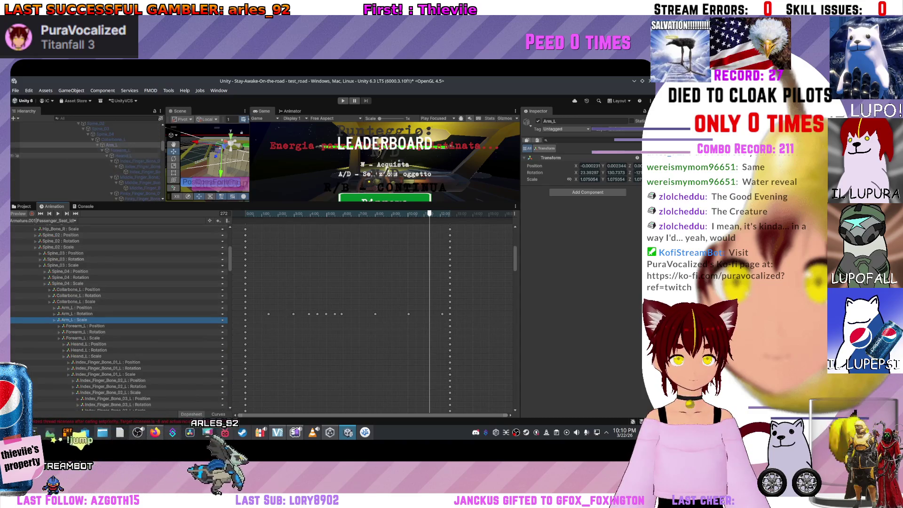
left_click(121, 155)
key("Up")
key("Up")
key("Up")
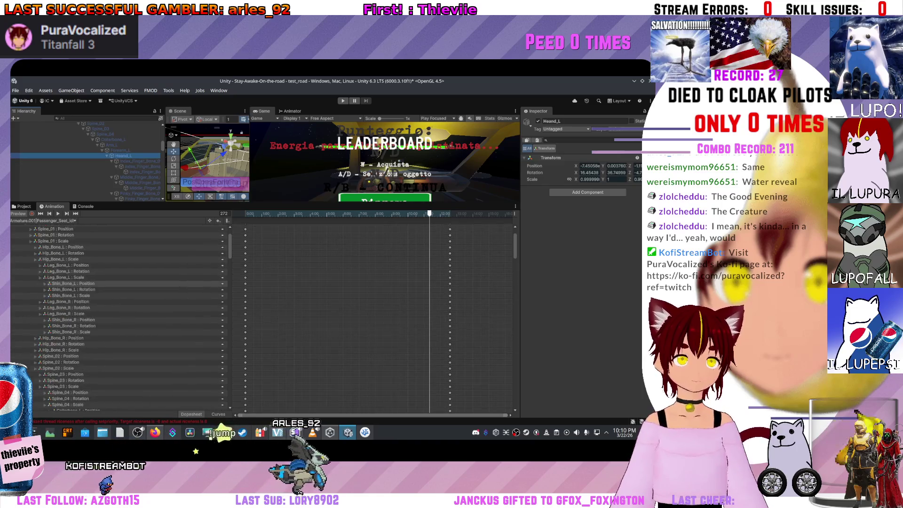
key("Down")
key("Down")
key("Down")
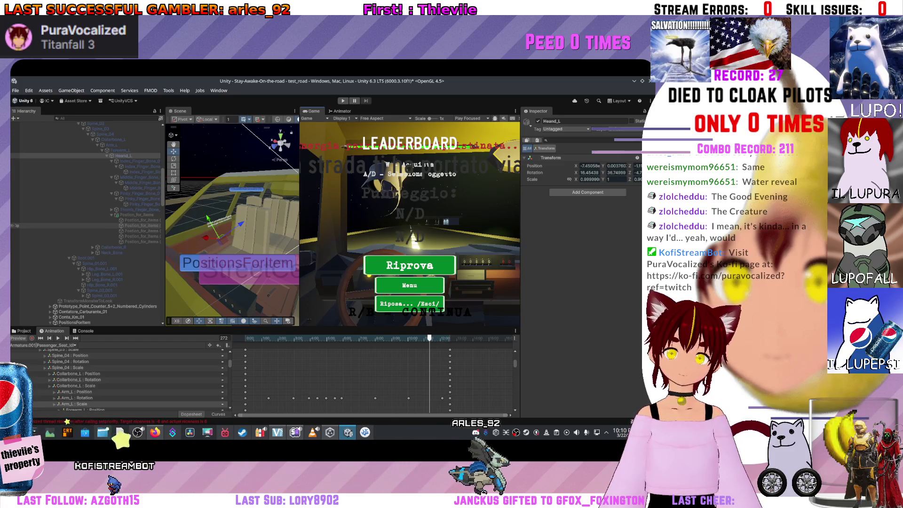
- Check the transforms of Position_for_items and its hand points (1)–(5), then widen the Hierarchy
left_click(140, 220)
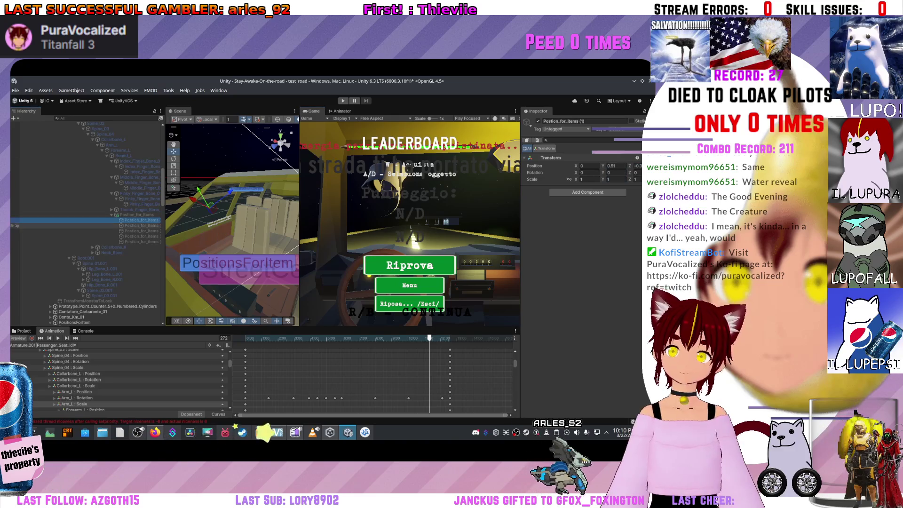
left_click(136, 215)
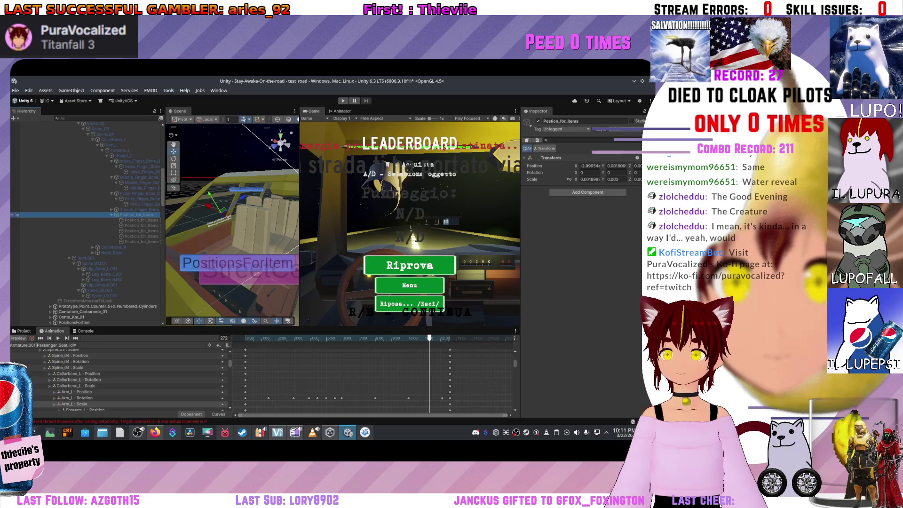
left_click(137, 219)
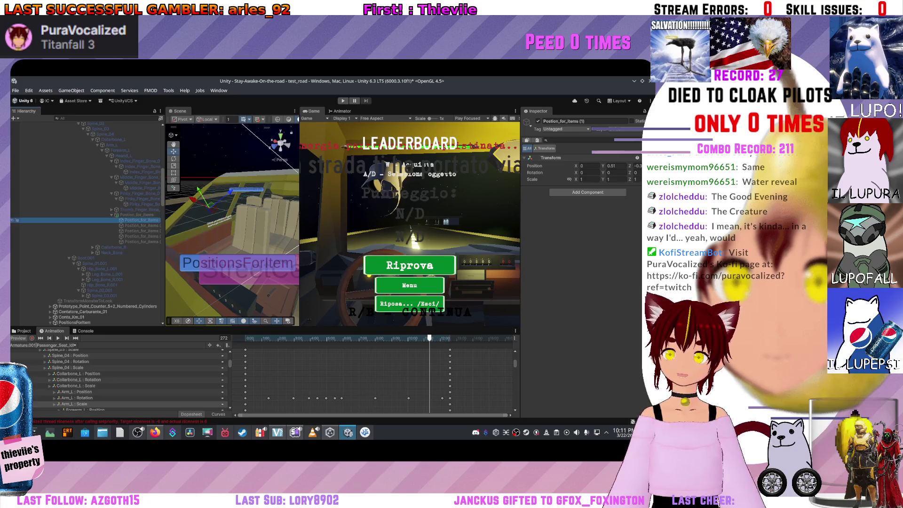
key("Down")
key("Down")
key("Down")
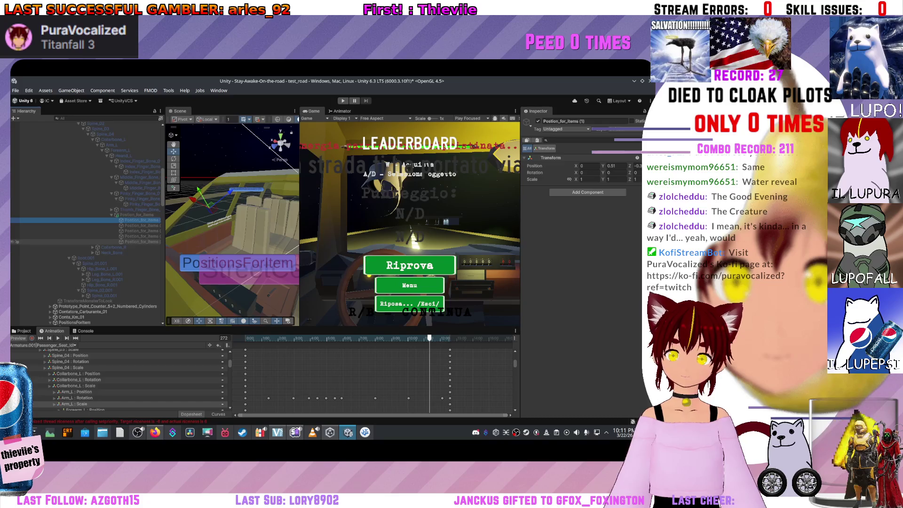
left_click(15, 220)
left_click_drag(166, 282, 200, 282)
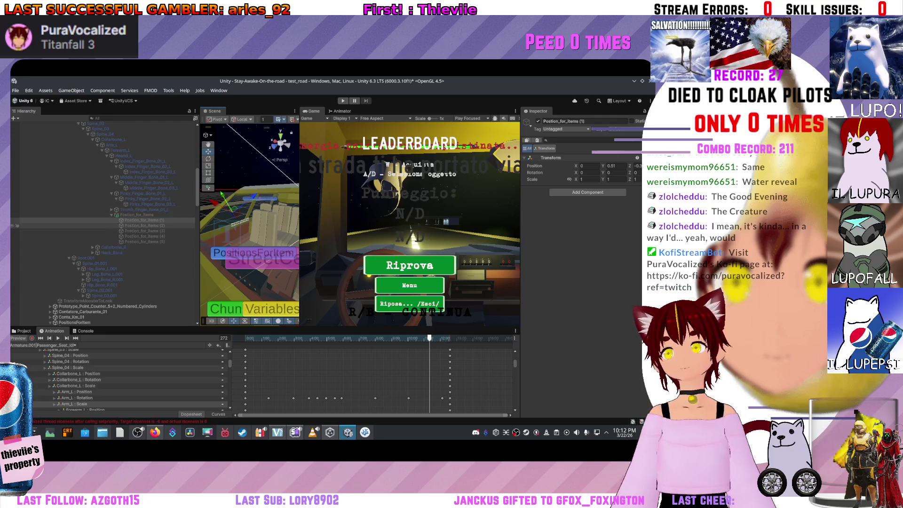
scroll(94, 226, "down", 5)
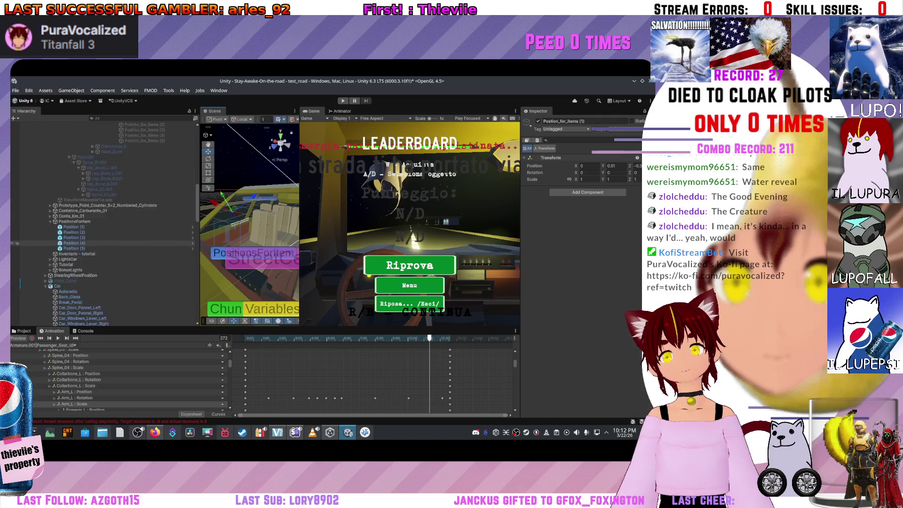
- Compare PositionsForItem's Position (1) and (2) transforms with the hand's first item point
left_click(71, 246)
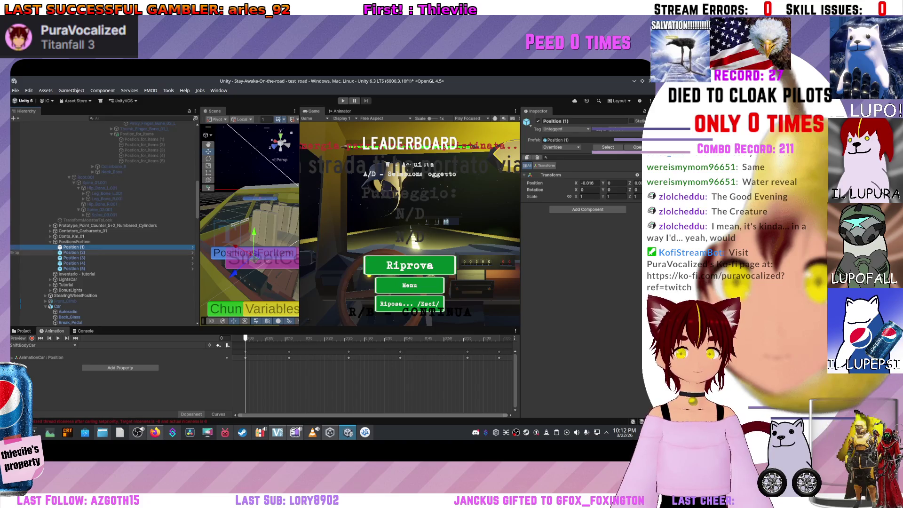
left_click(73, 253)
left_click(70, 247)
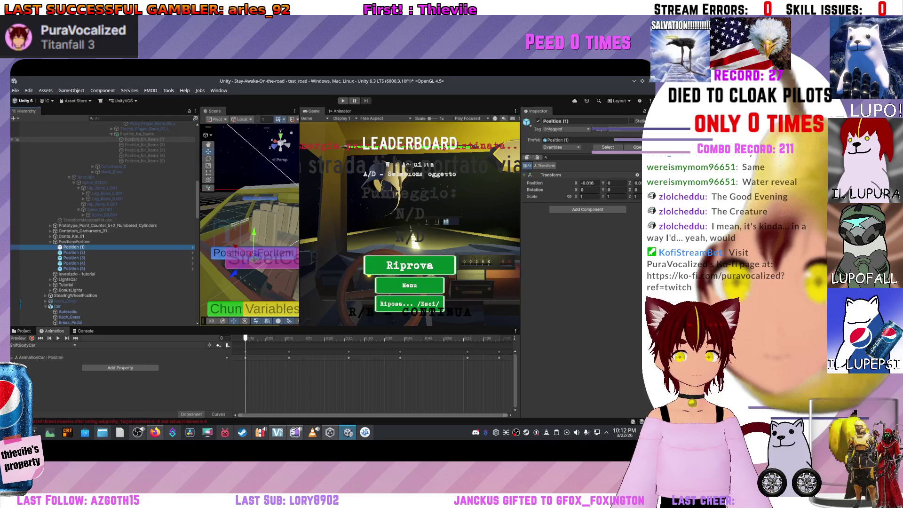
left_click(141, 139)
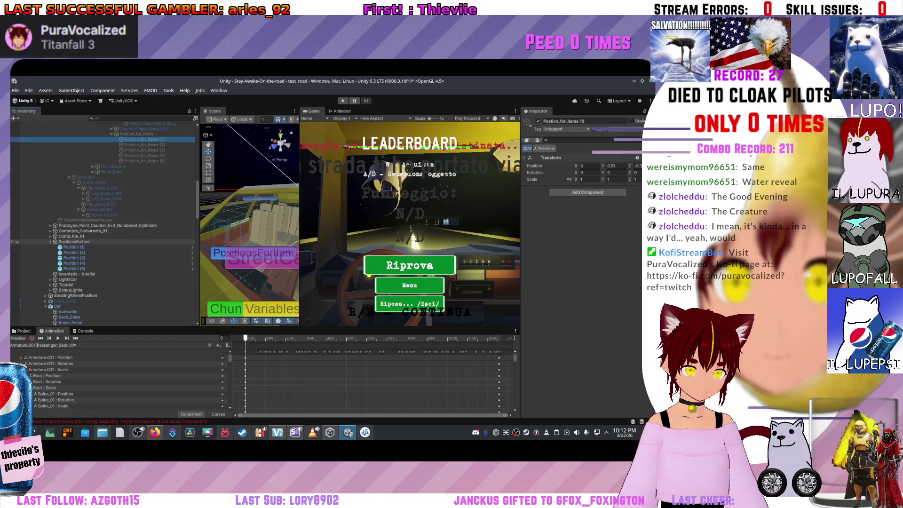
left_click(17, 247)
left_click(17, 140)
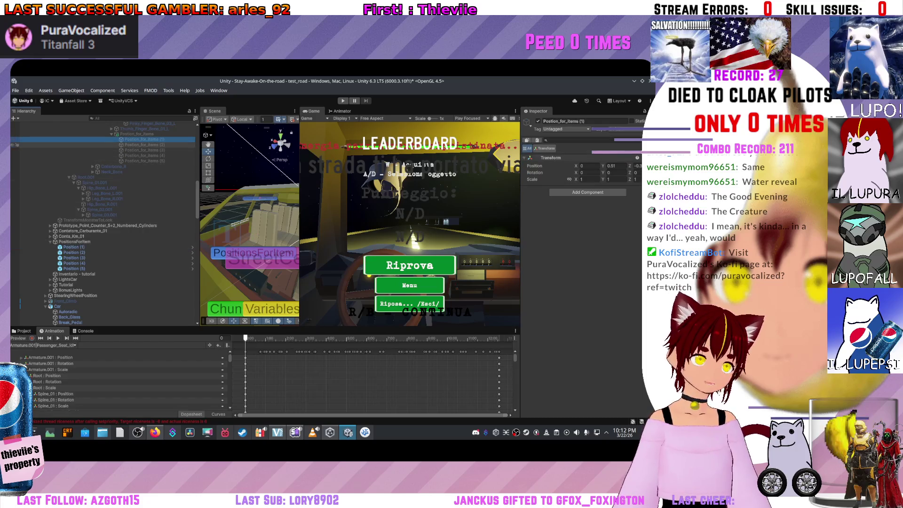
- Check the hand's fourth item point, its parent and Position (3), then switch to VSCodium
left_click(17, 150)
left_click(17, 155)
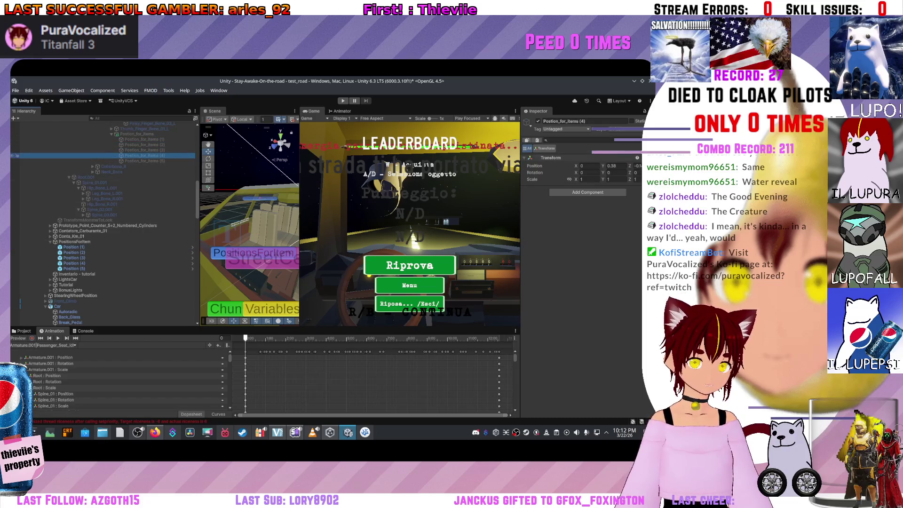
left_click(17, 134)
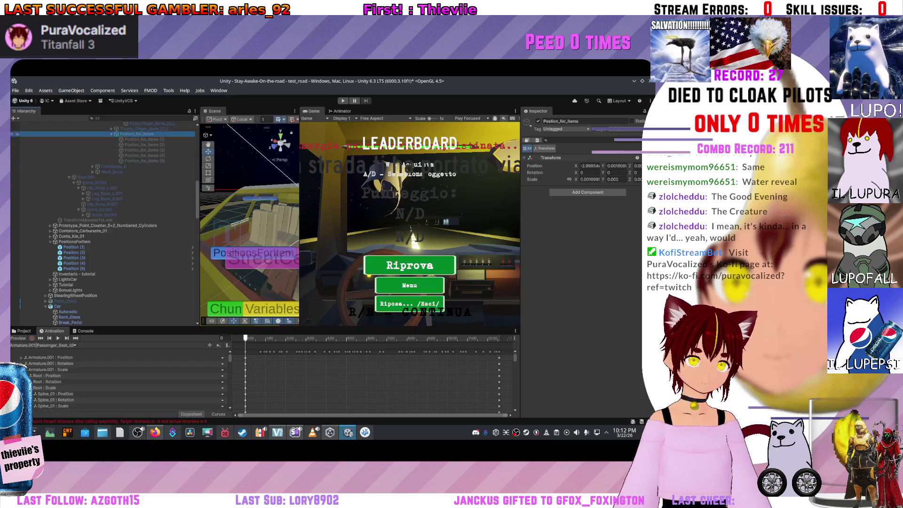
left_click(17, 258)
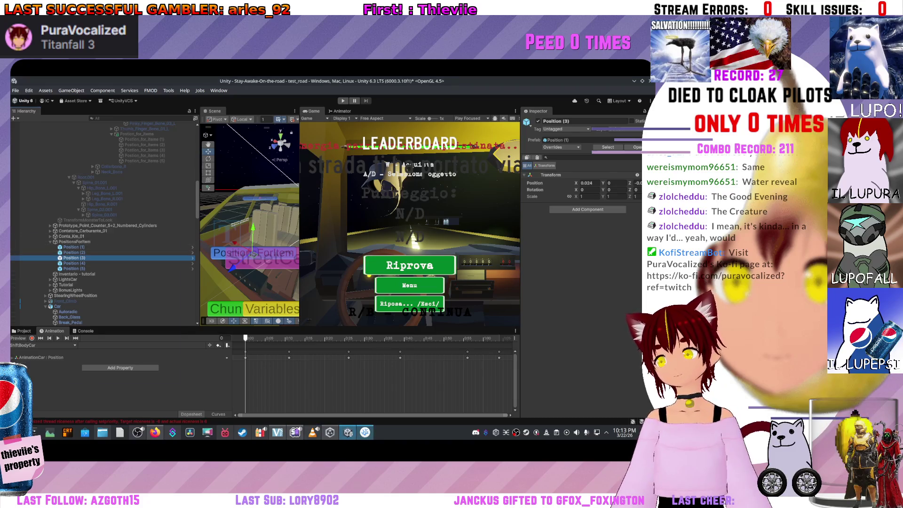
key("alt+Tab")
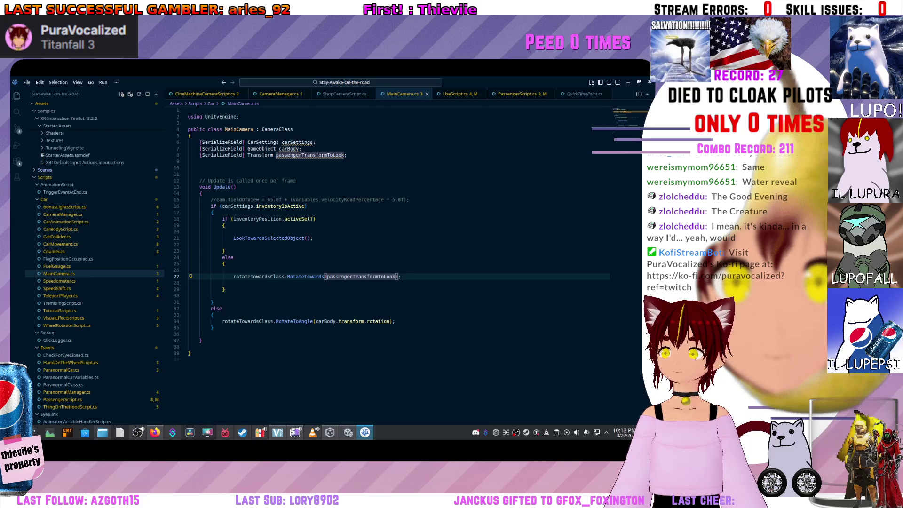
key("alt+Tab")
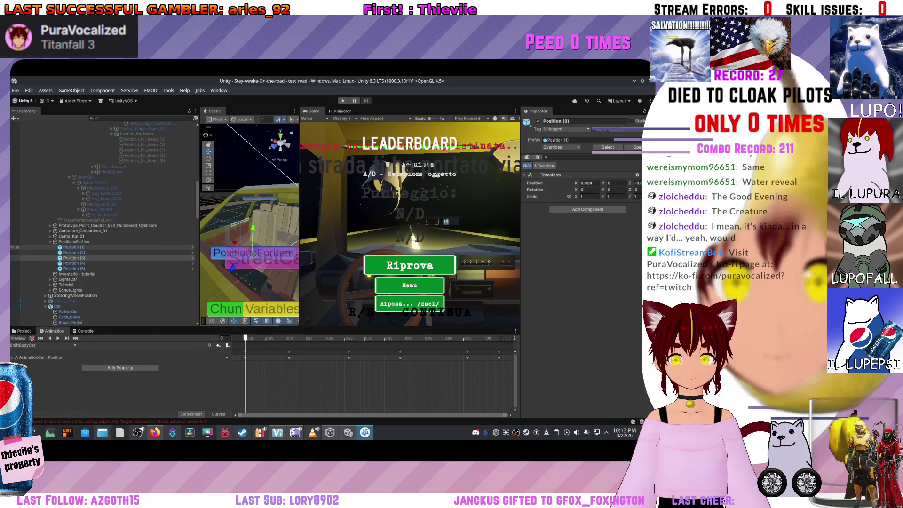
- Select ObjectBeingSold under Shop_items to show its Shop script and PositionsForItem array
scroll(105, 224, "down", 15)
scroll(17, 209, "up", 10)
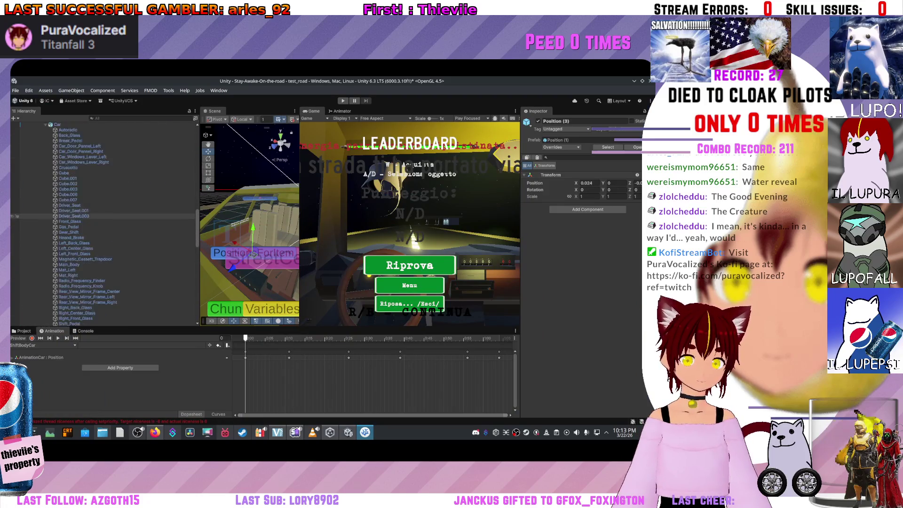
scroll(16, 216, "down", 20)
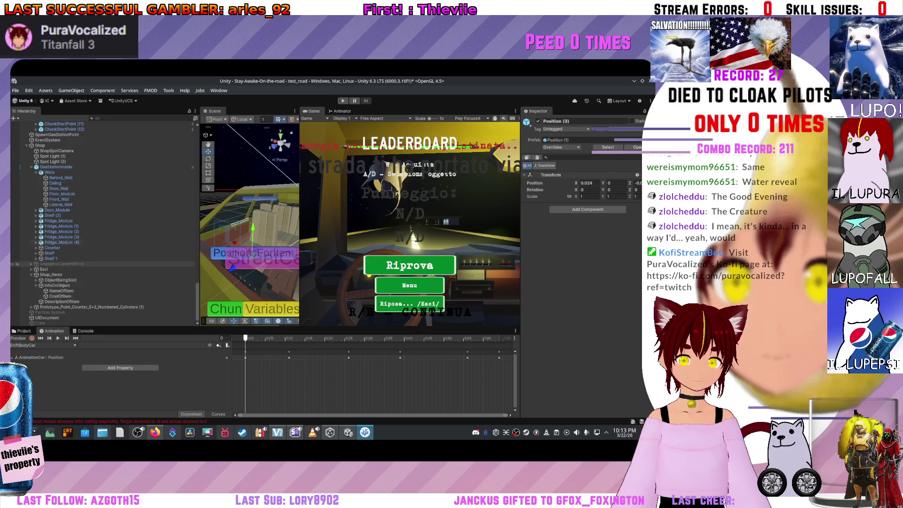
left_click(14, 276)
key("Down")
key("Down")
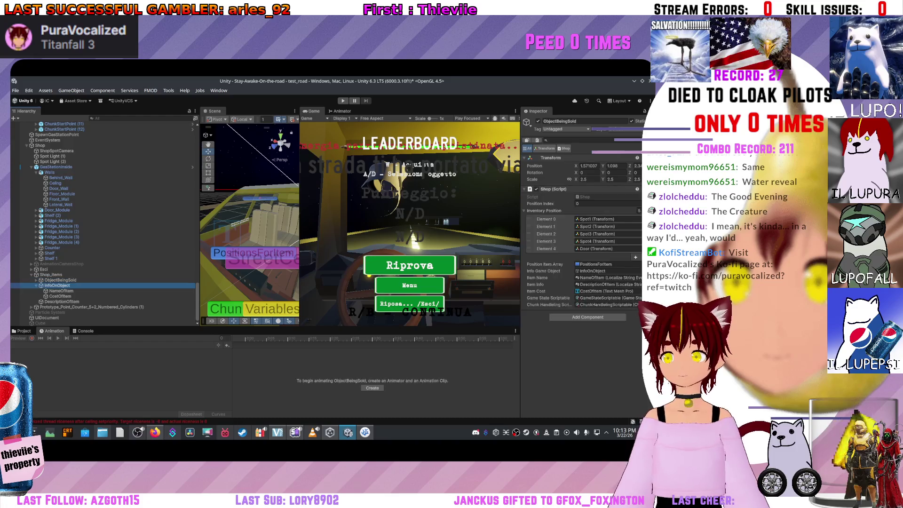
key("Up")
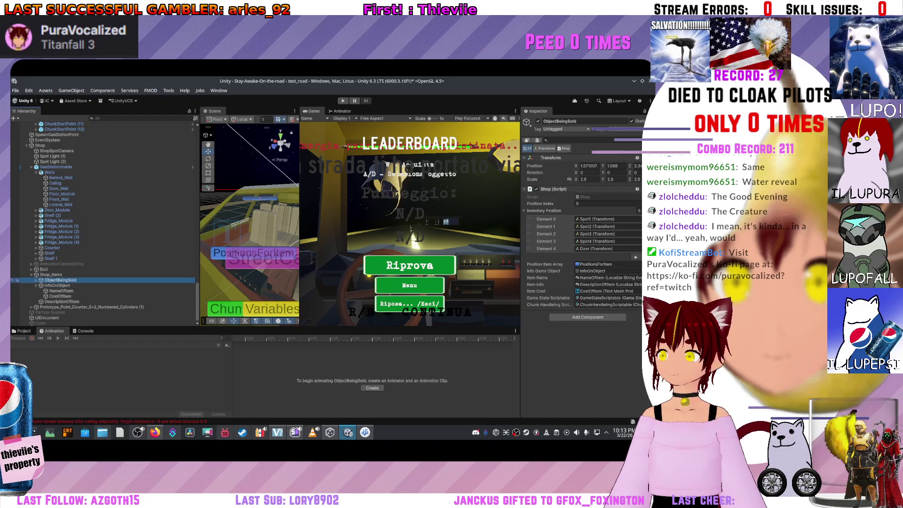